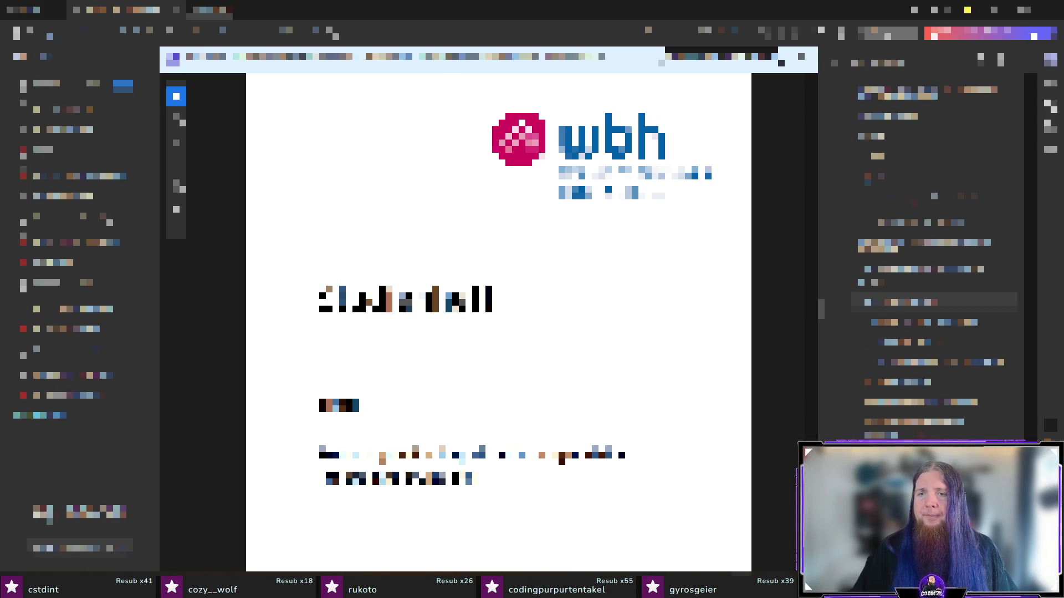
# - Sync from the PDF preview to the Wiederholungen source and park the cursor after the TODO note
pyautogui.click(915, 301)
pyautogui.hotkey('alt', 'Tab')
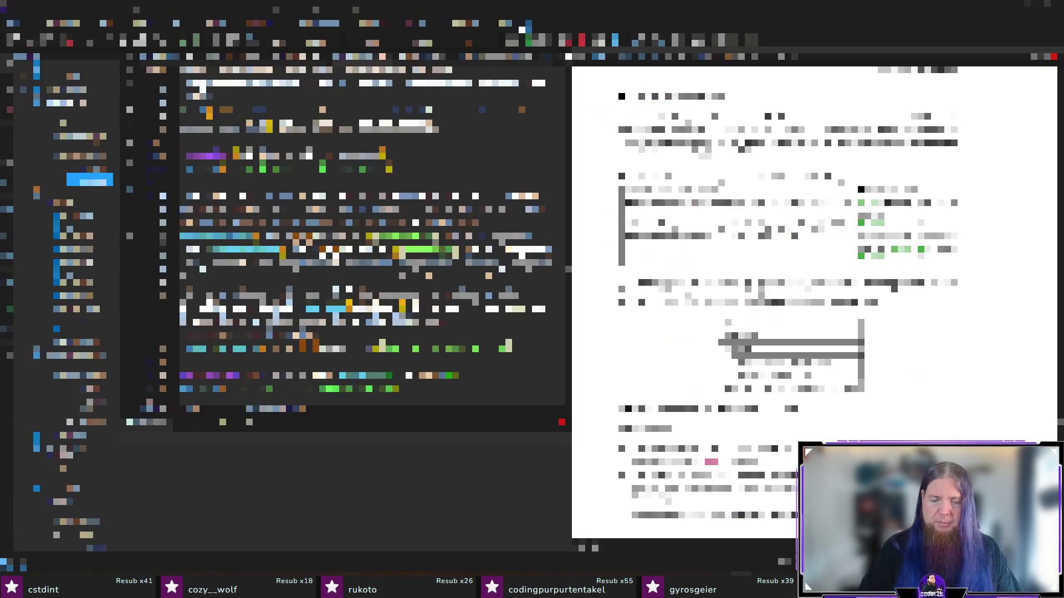
pyautogui.scroll(-3, 366, 241)
pyautogui.scroll(-3, 366, 241)
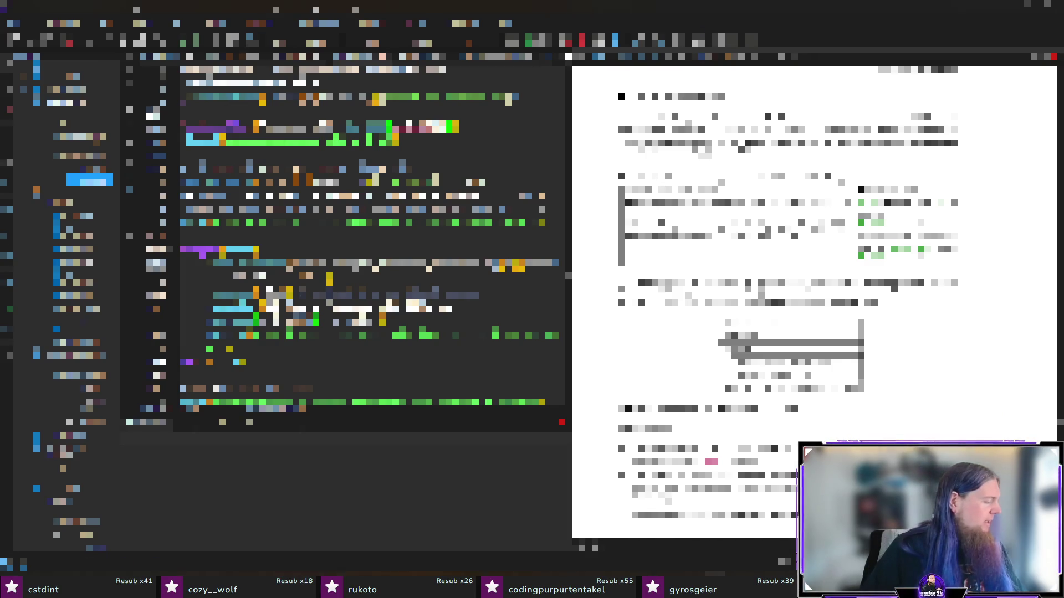
pyautogui.scroll(-2, 478, 244)
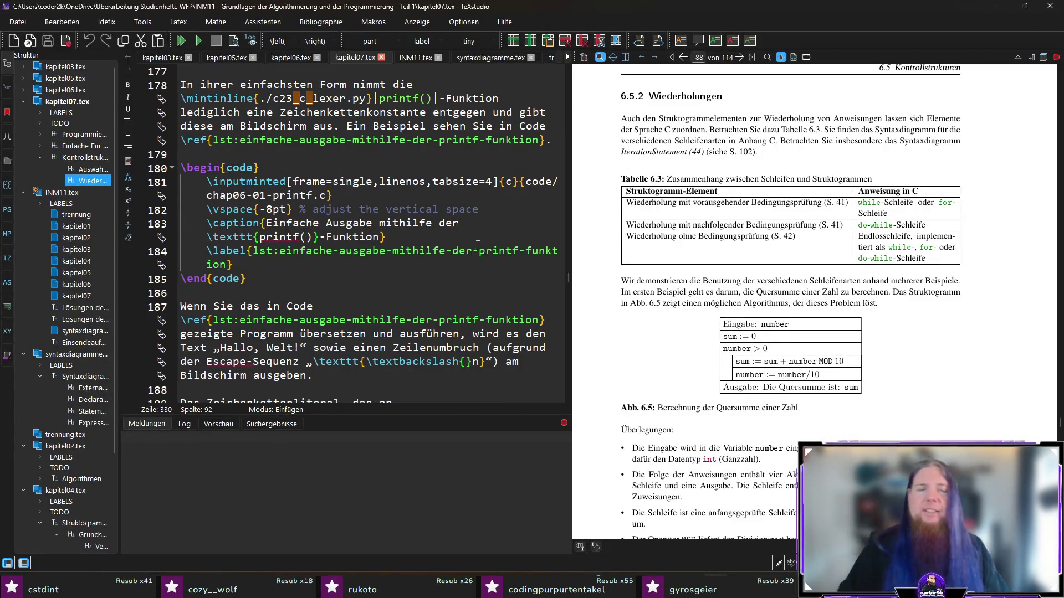
pyautogui.scroll(1, 478, 244)
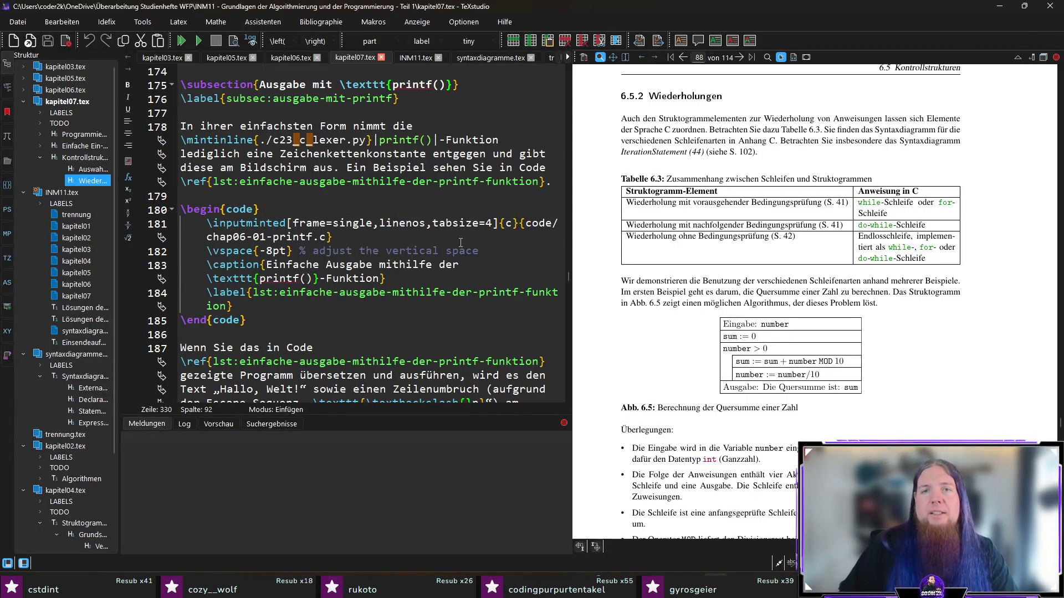
pyautogui.scroll(-3, 465, 243)
pyautogui.scroll(5, 443, 233)
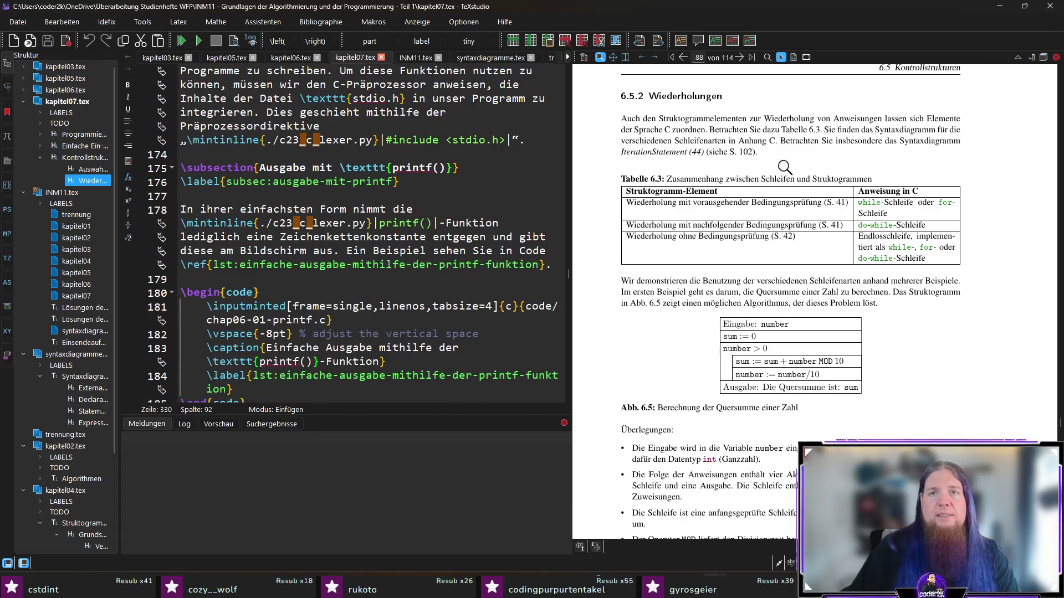
pyautogui.scroll(-3, 848, 169)
pyautogui.scroll(-2, 818, 167)
pyautogui.scroll(3, 818, 166)
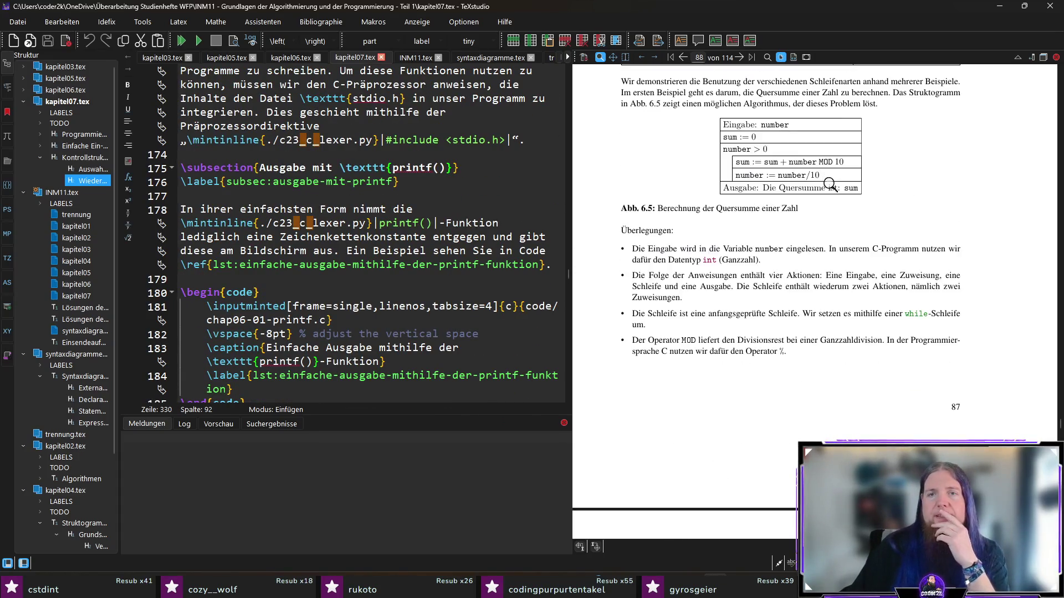
pyautogui.scroll(3, 869, 197)
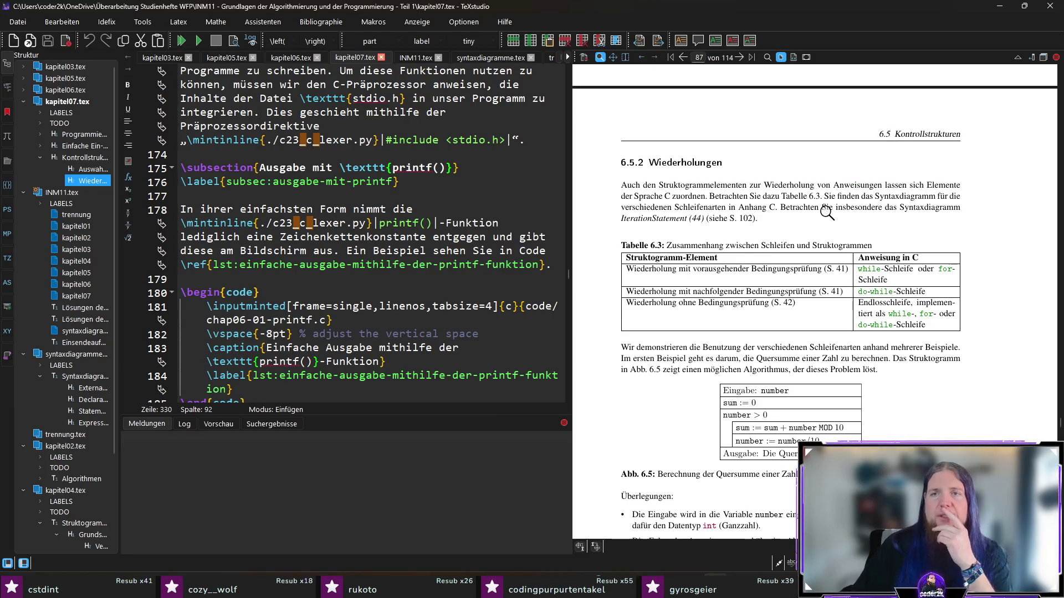
pyautogui.keyDown('ctrl'); pyautogui.click(638, 187); pyautogui.keyUp('ctrl')
pyautogui.scroll(-3, 351, 270)
pyautogui.scroll(-3, 352, 271)
pyautogui.scroll(-3, 390, 267)
pyautogui.scroll(-3, 428, 261)
pyautogui.scroll(-3, 470, 256)
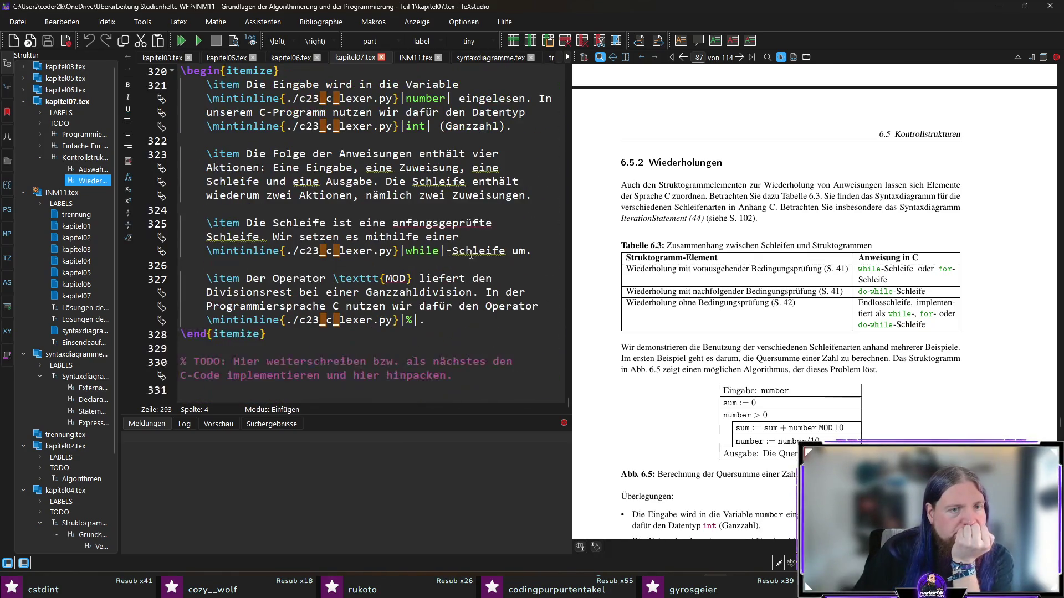
pyautogui.click(480, 373)
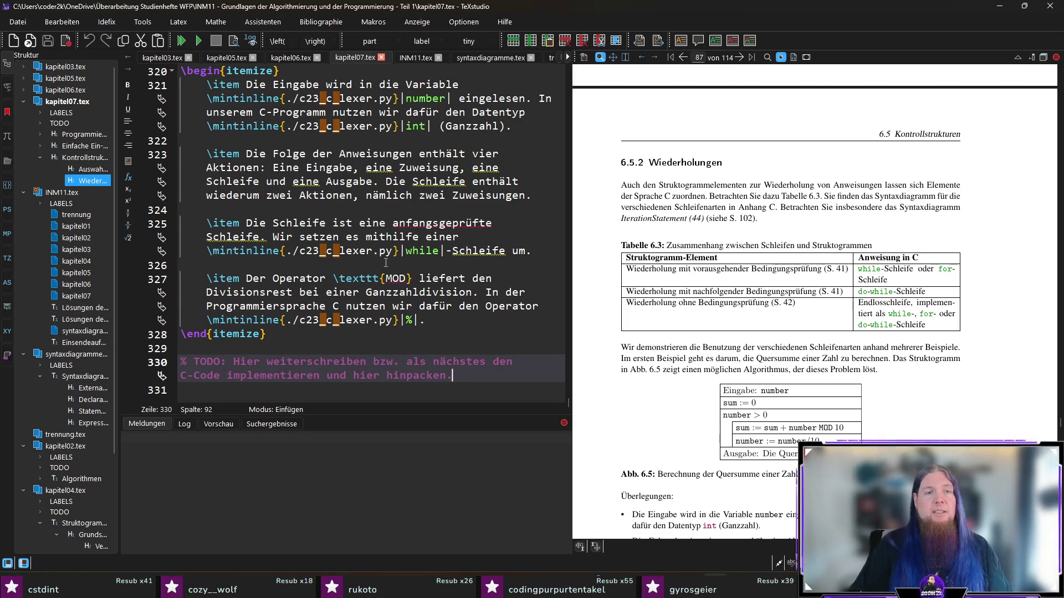
pyautogui.scroll(-3, 703, 322)
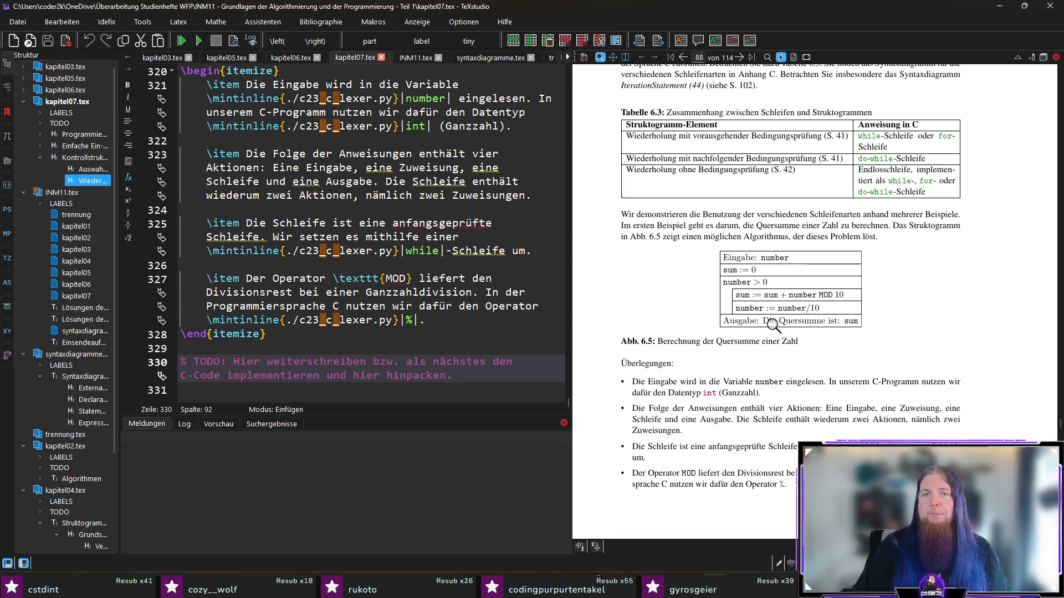
pyautogui.scroll(-3, 771, 307)
pyautogui.scroll(2, 766, 312)
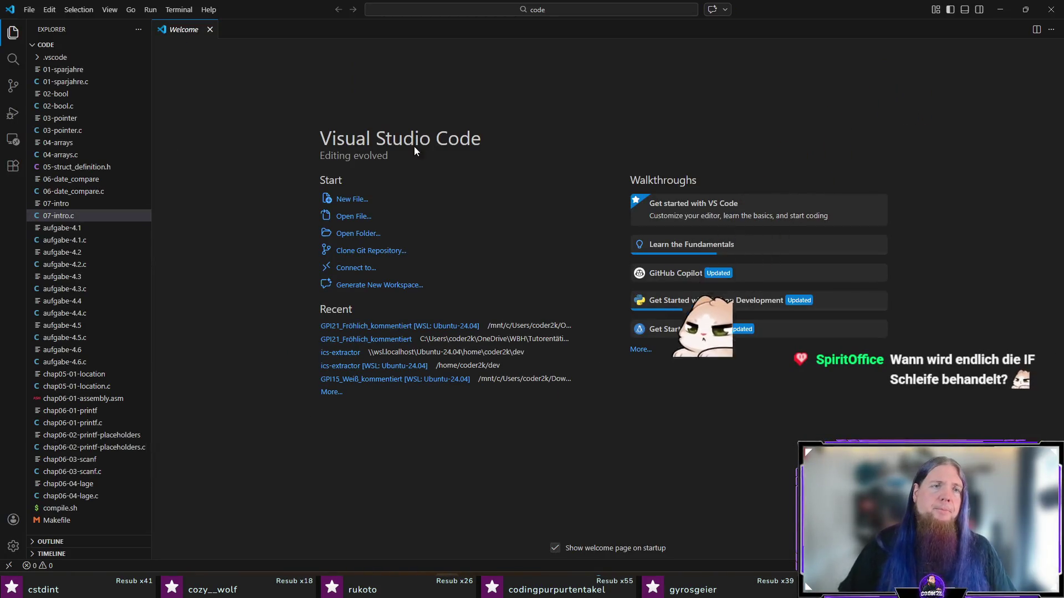
# - Close the Welcome tab and bring up the Command Palette
pyautogui.middleClick(178, 31)
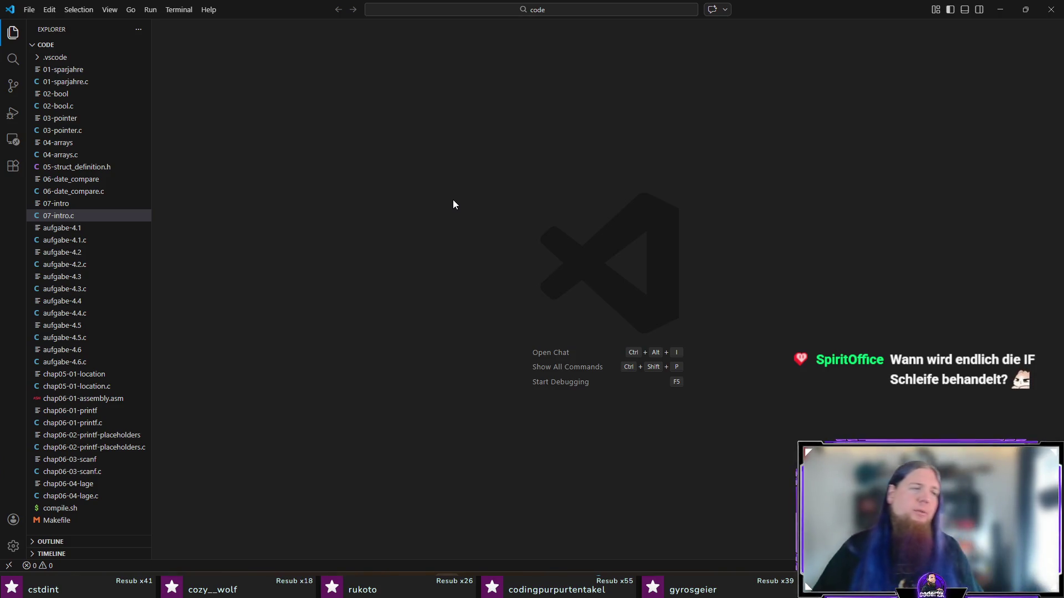
pyautogui.hotkey('ctrl', 'shift', 'p')
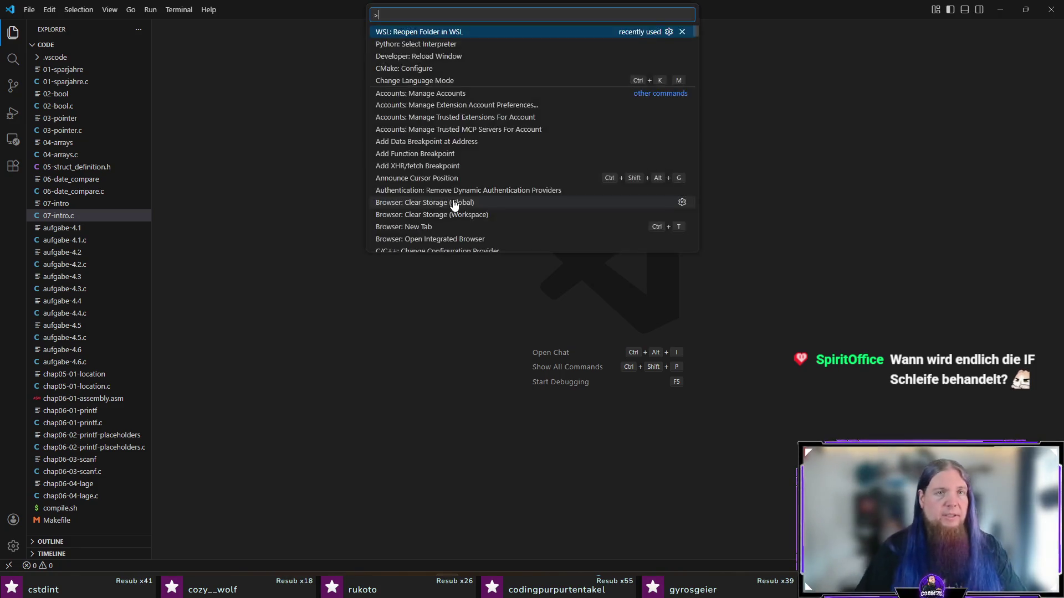
# - Reopen the folder in WSL, hide the terminal, dismiss the git notification, then switch to the GitHub page
pyautogui.press('Escape')
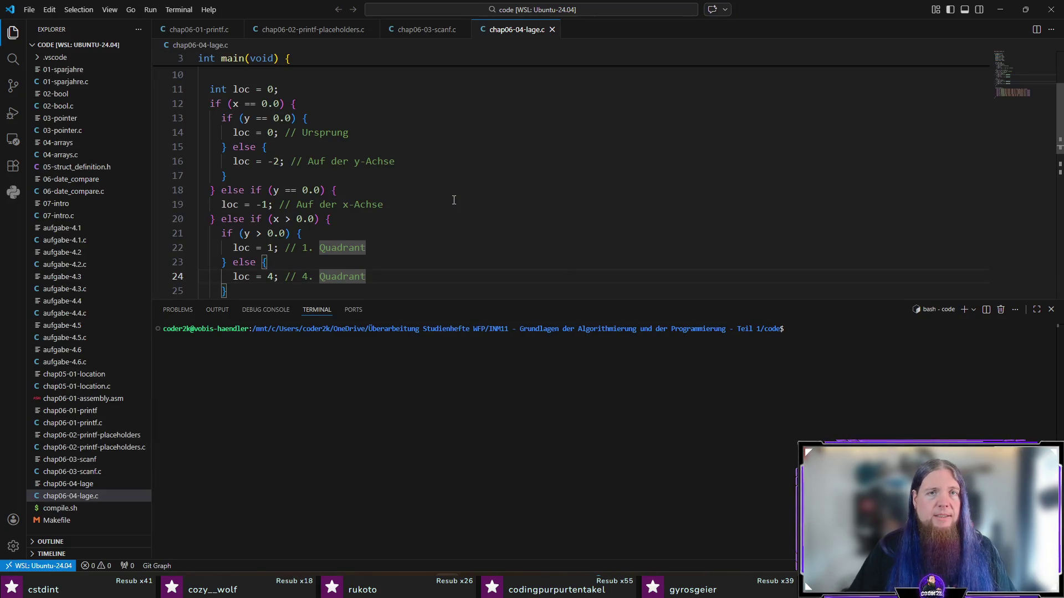
pyautogui.hotkey('ctrl', 'j')
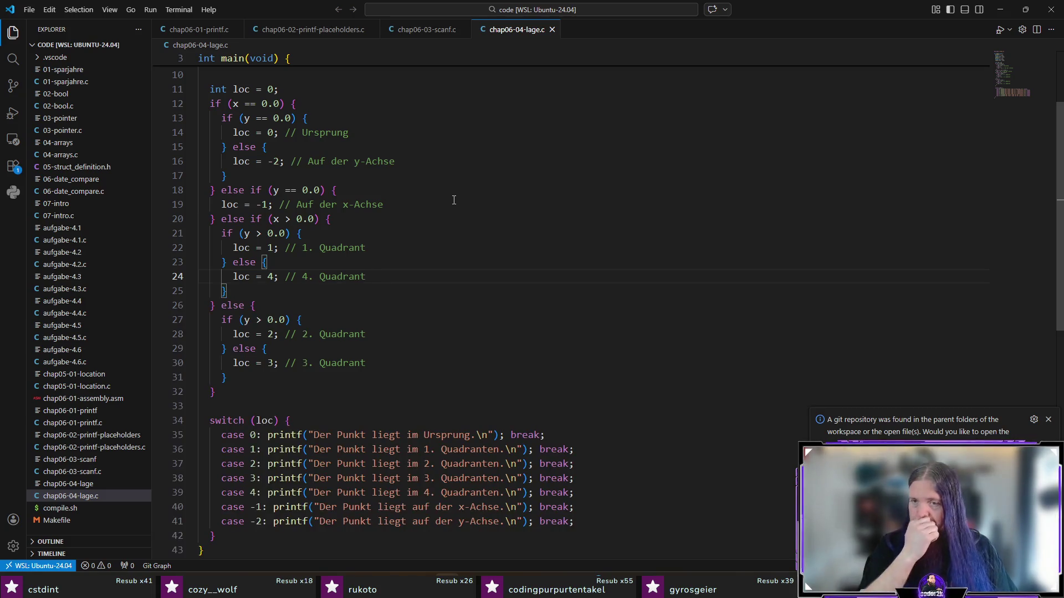
pyautogui.click(1051, 417)
pyautogui.moveTo(85, 357)
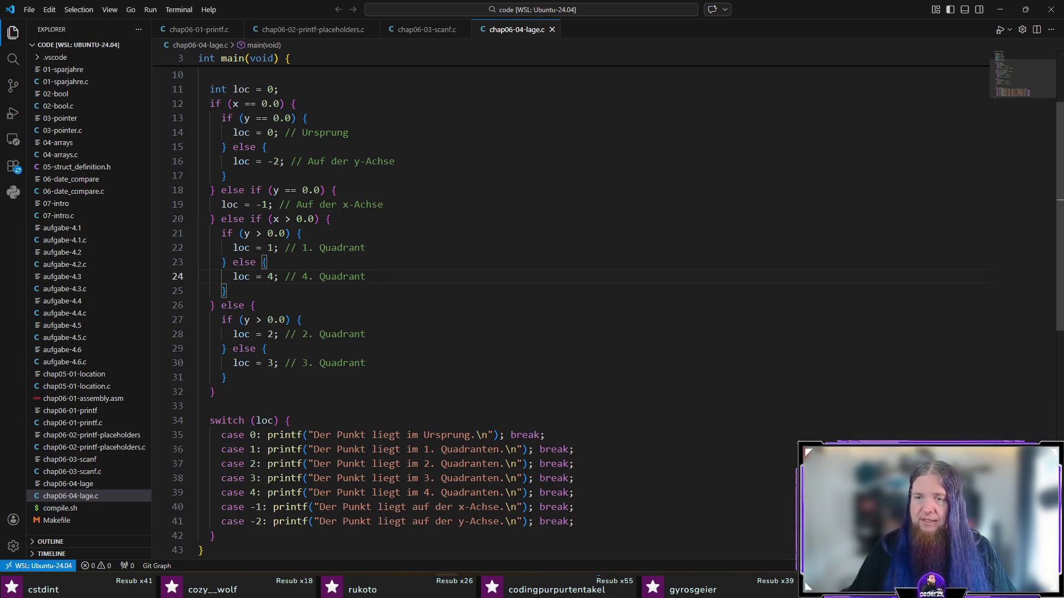
pyautogui.scroll(-1, 85, 358)
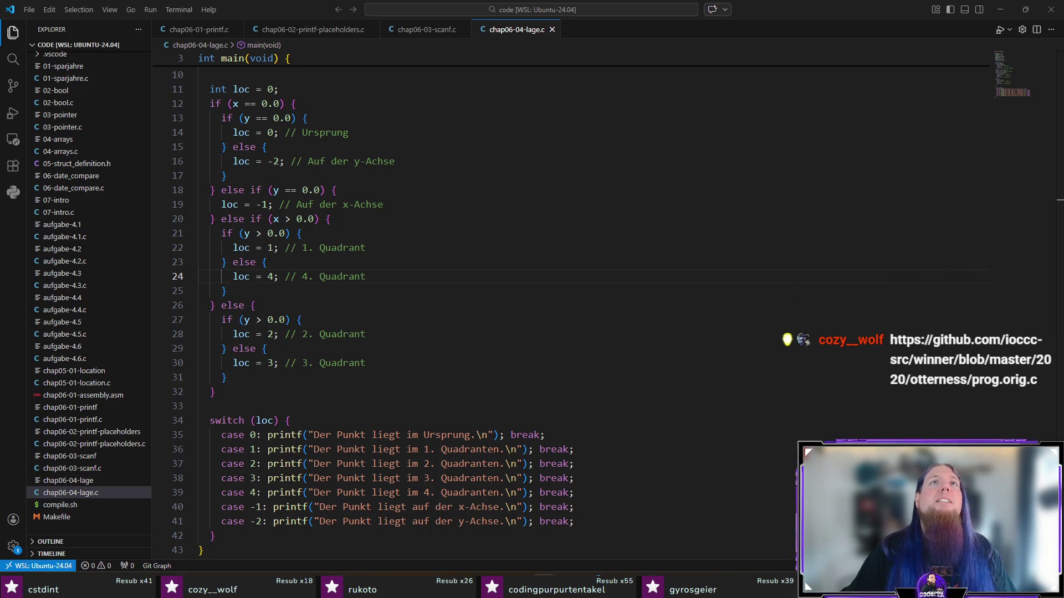
pyautogui.hotkey('alt', 'Tab')
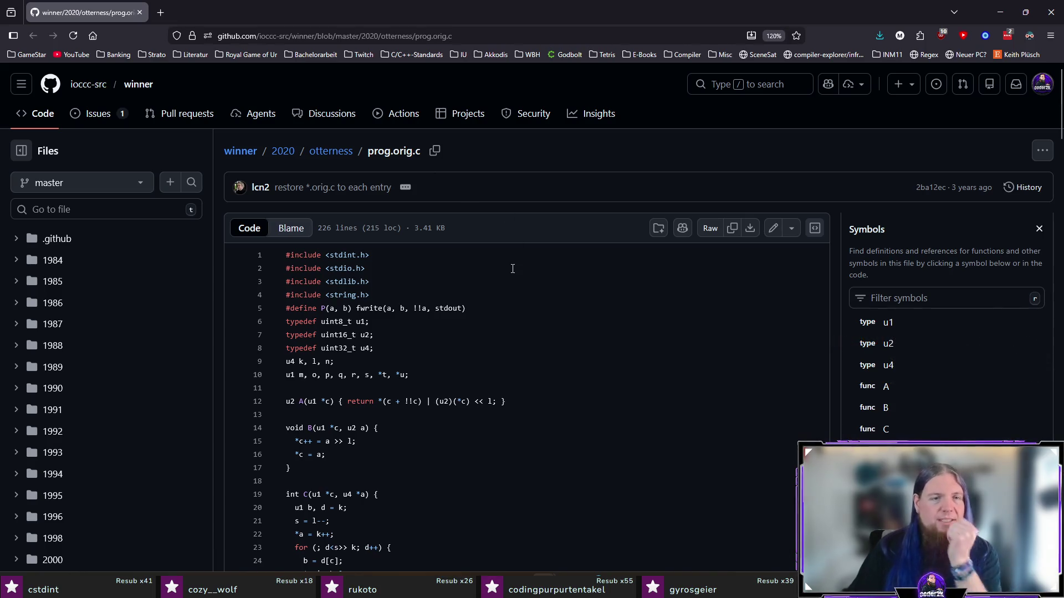
pyautogui.scroll(-5, 512, 268)
pyautogui.scroll(-5, 515, 265)
pyautogui.scroll(-5, 520, 264)
pyautogui.scroll(-5, 525, 260)
pyautogui.scroll(-5, 526, 262)
pyautogui.scroll(-5, 526, 263)
pyautogui.scroll(-5, 526, 263)
pyautogui.scroll(-3, 529, 262)
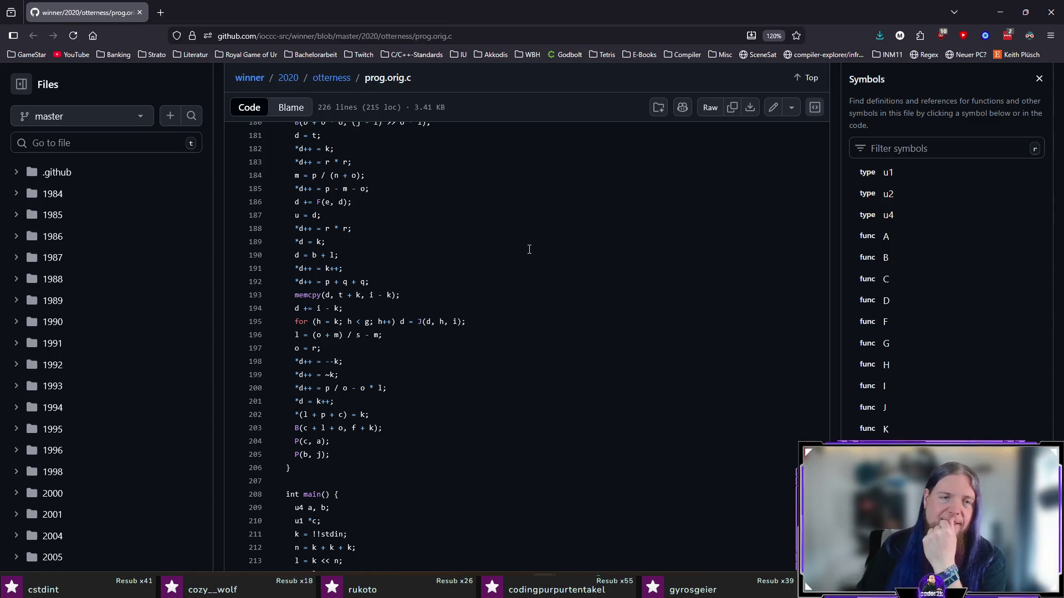
pyautogui.scroll(-3, 526, 240)
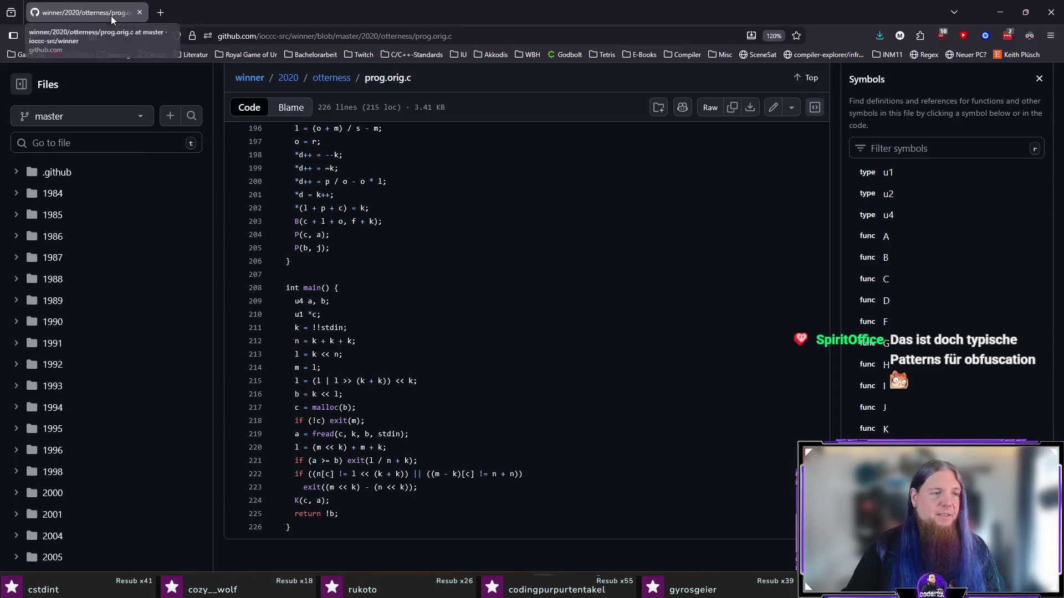
# - Switch from the C source in VS Code over to the Discord #kollegen-freigang channel
pyautogui.hotkey('alt', 'Tab')
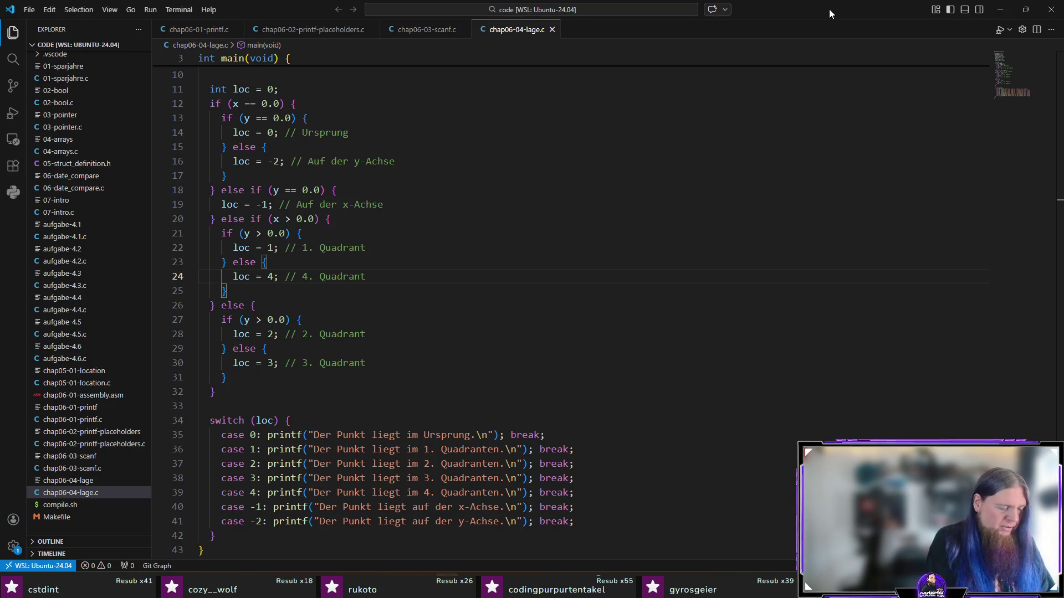
pyautogui.hotkey('alt', 'Tab')
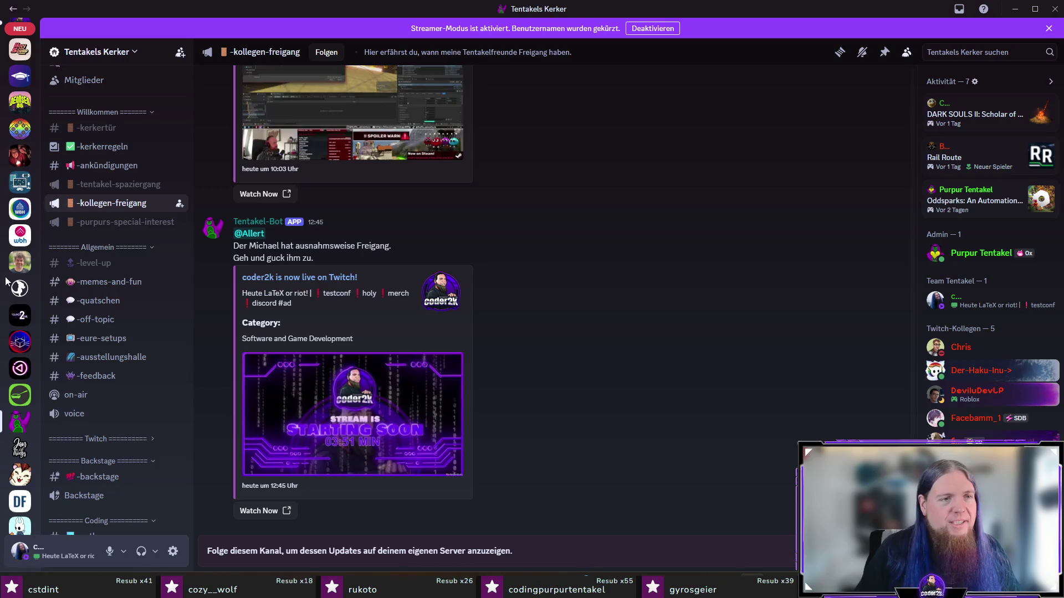
pyautogui.scroll(5, 7, 282)
pyautogui.moveTo(584, 338)
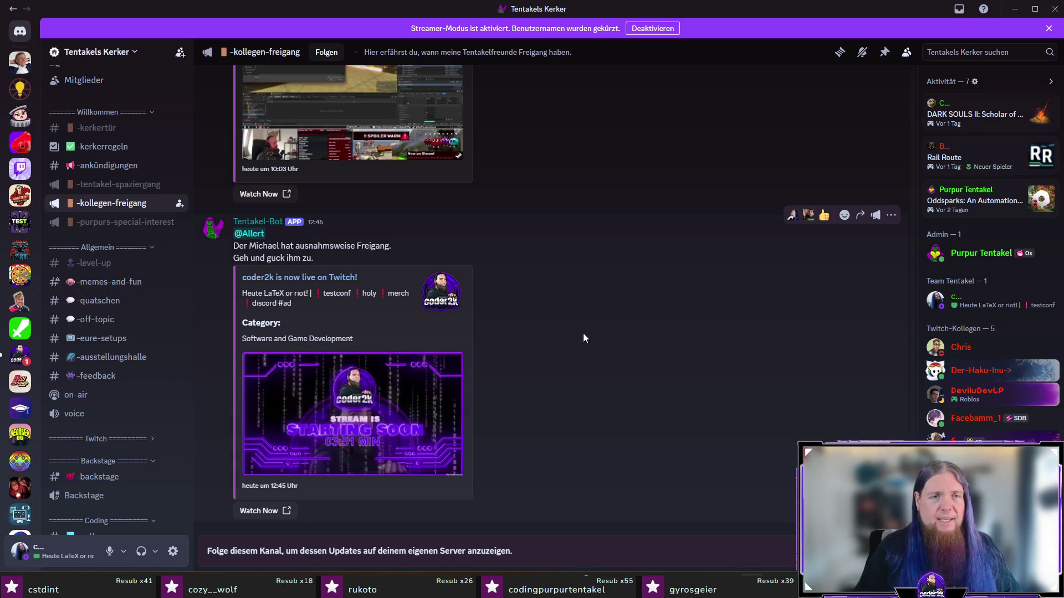
# - Switch back to chap06-04-lage.c in VS Code
pyautogui.hotkey('alt', 'Tab')
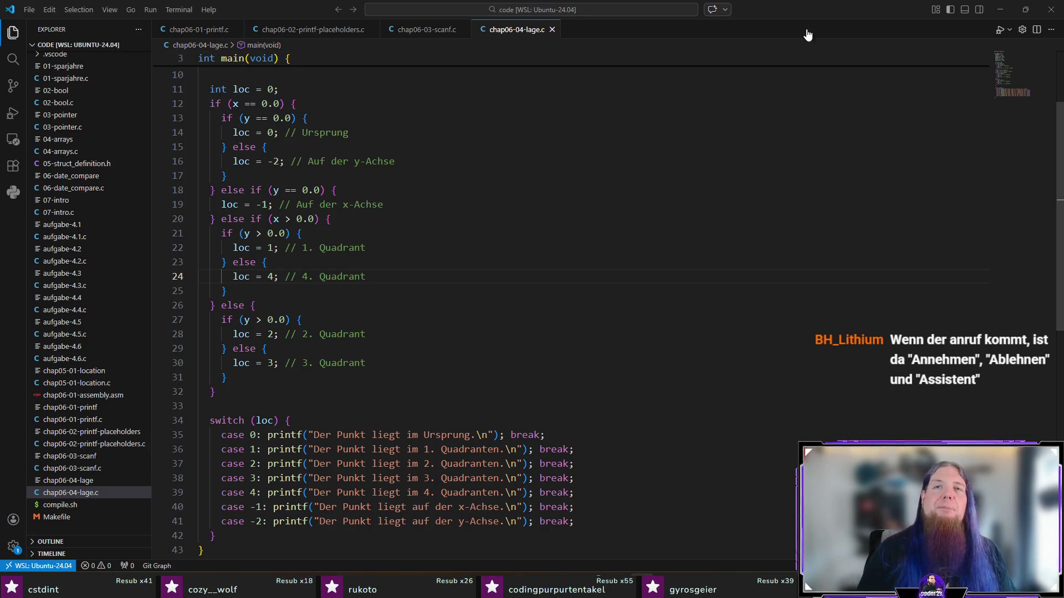
# - Focus the fourth-quadrant branch, then switch to the TeXstudio kapitel07 window
pyautogui.click(595, 285)
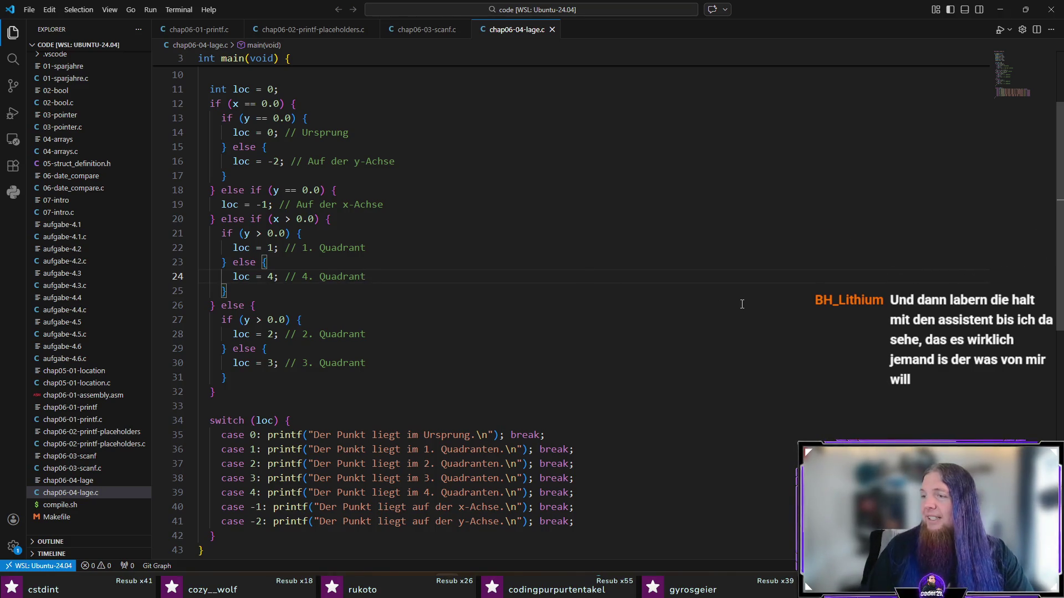
pyautogui.hotkey('alt', 'Tab')
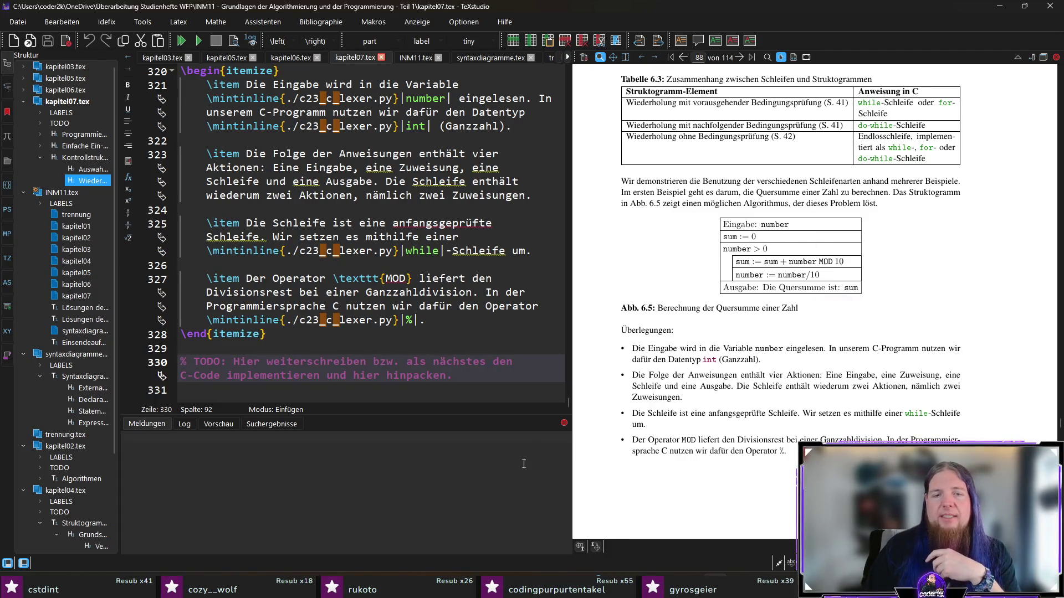
# - Switch back to the chap06-04-lage.c quadrant program in VS Code
pyautogui.hotkey('alt', 'Tab')
pyautogui.hotkey('alt', 'Tab')
pyautogui.hotkey('alt', 'Tab')
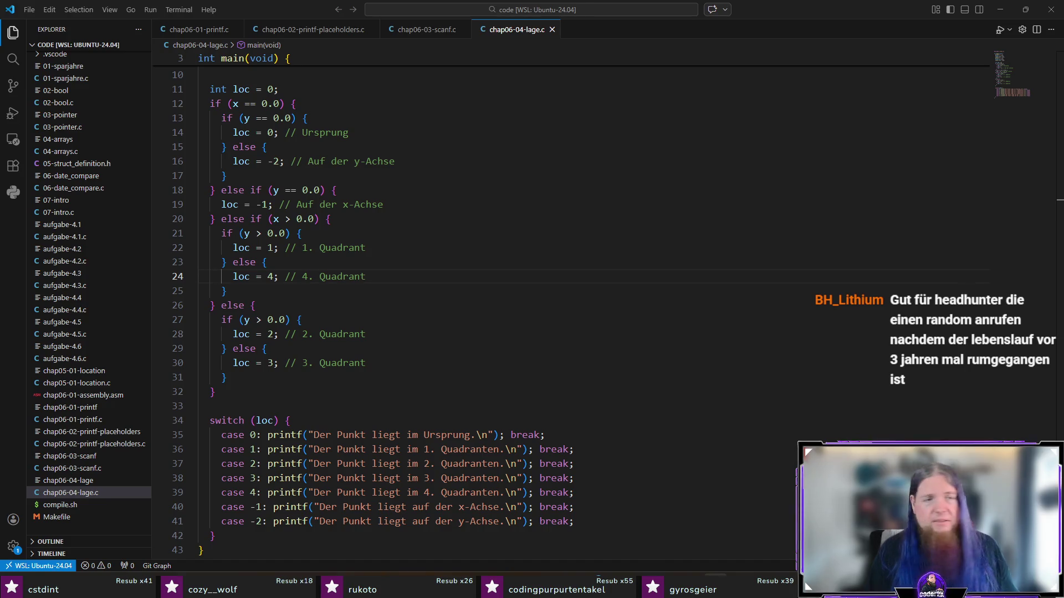
# - Create chap06-05-quersumme.c in the Explorer and close all other open tabs
pyautogui.doubleClick(93, 526)
pyautogui.write('chap06-quer')
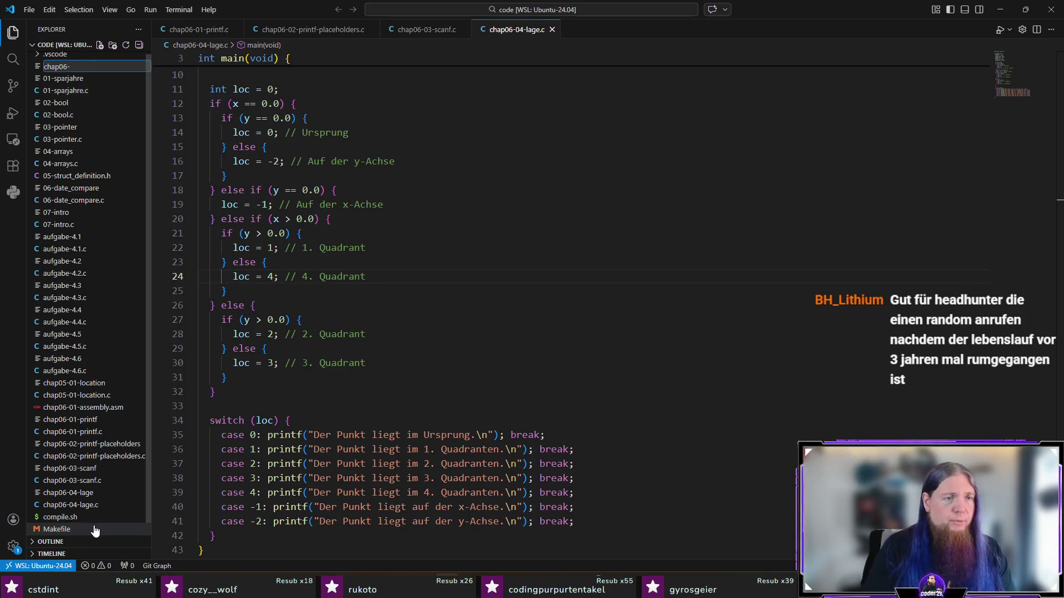
pyautogui.write('quersumme.c')
pyautogui.press('Return')
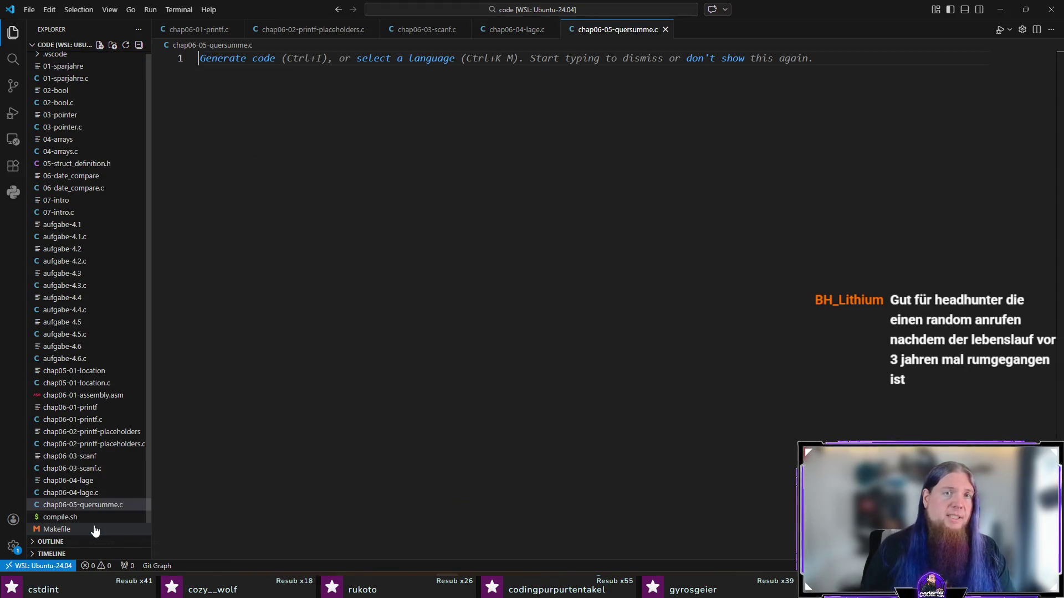
pyautogui.rightClick(632, 30)
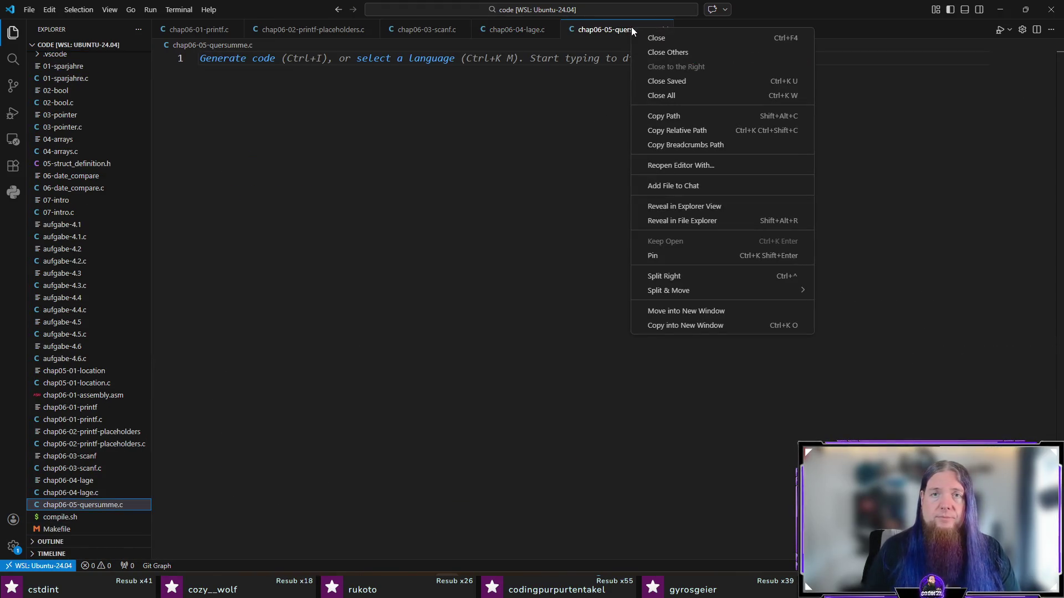
pyautogui.click(698, 53)
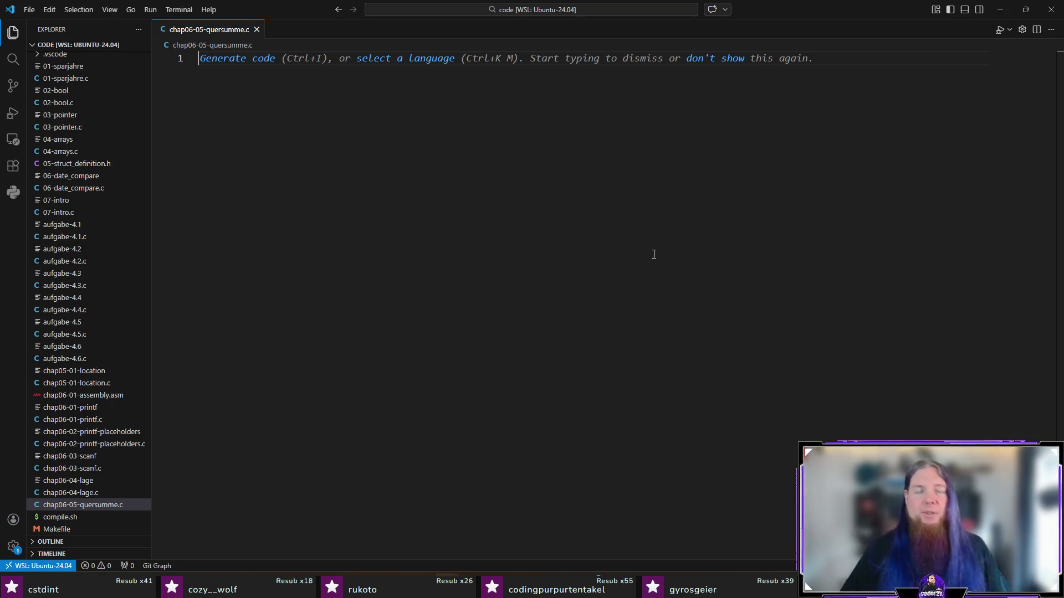
pyautogui.write('#include <iostream>')
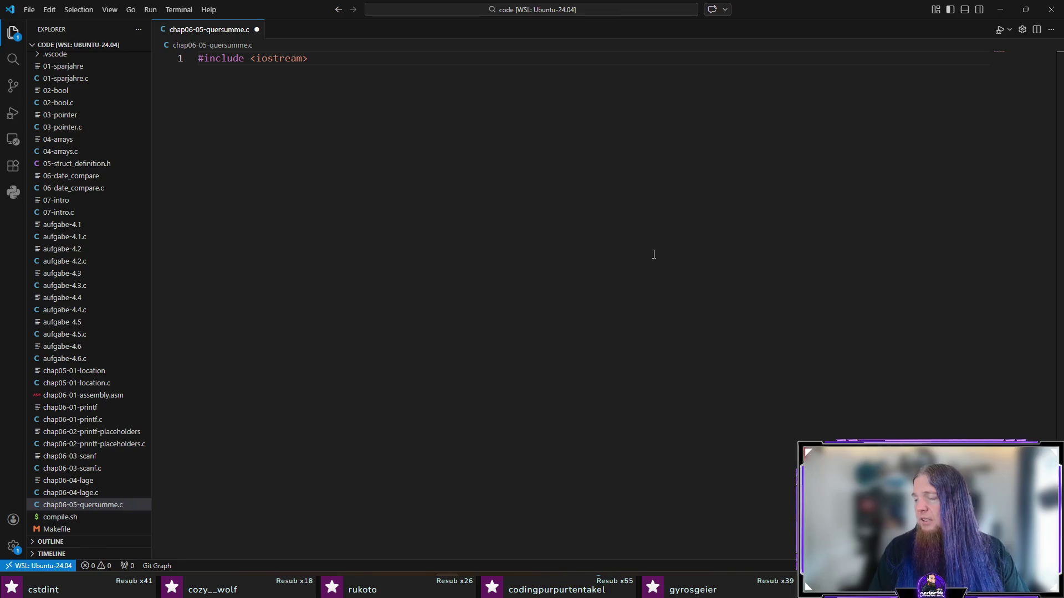
# - Write the include, main(void) and the printf prompt asking for a number
pyautogui.press('Return')
pyautogui.press('Return')
pyautogui.write('int main(void) {')
pyautogui.press('Return')
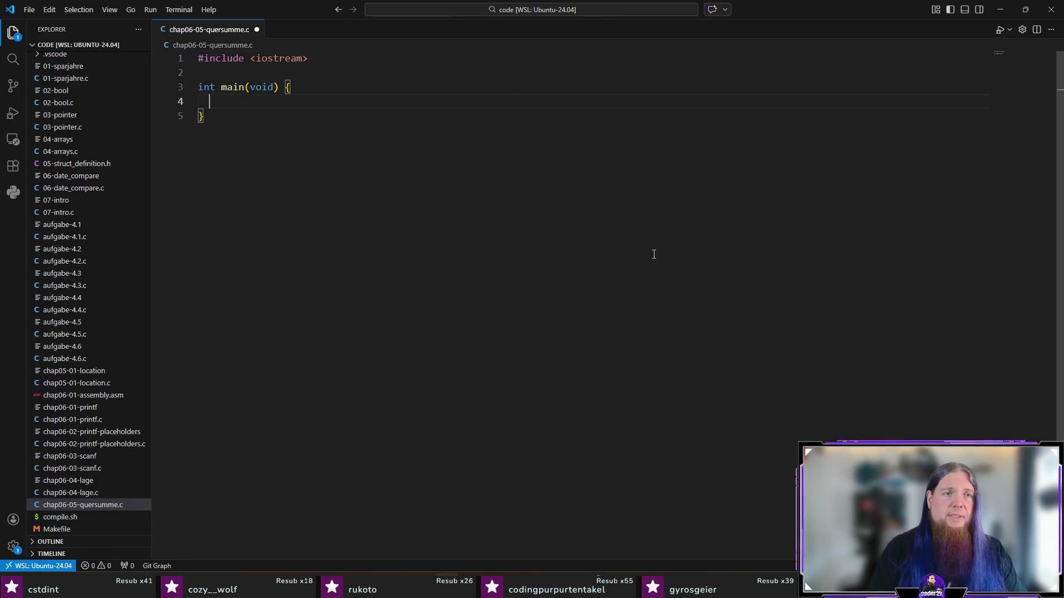
pyautogui.press('Escape')
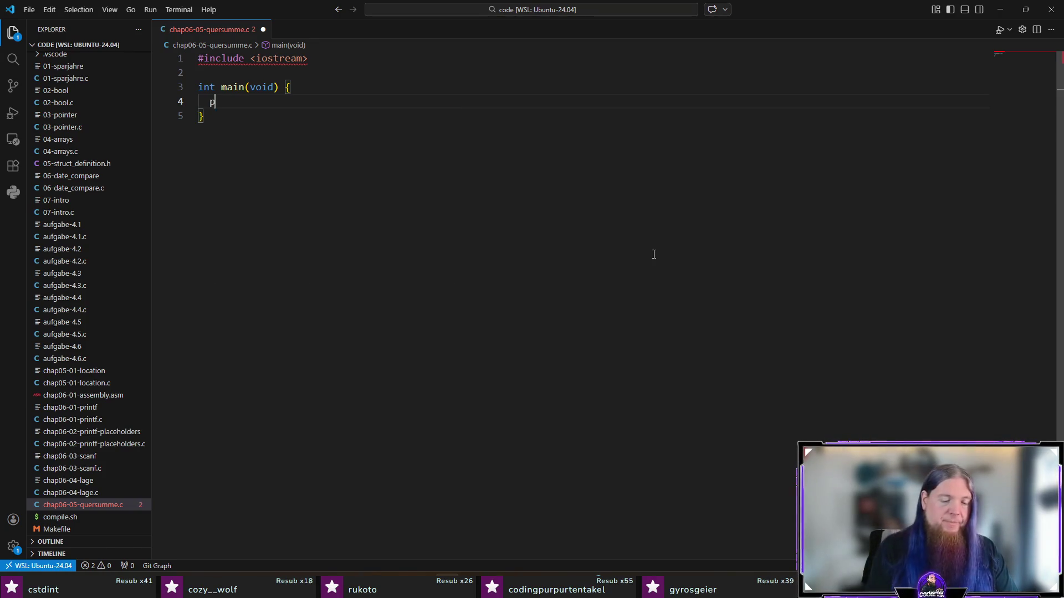
pyautogui.write('printf(')
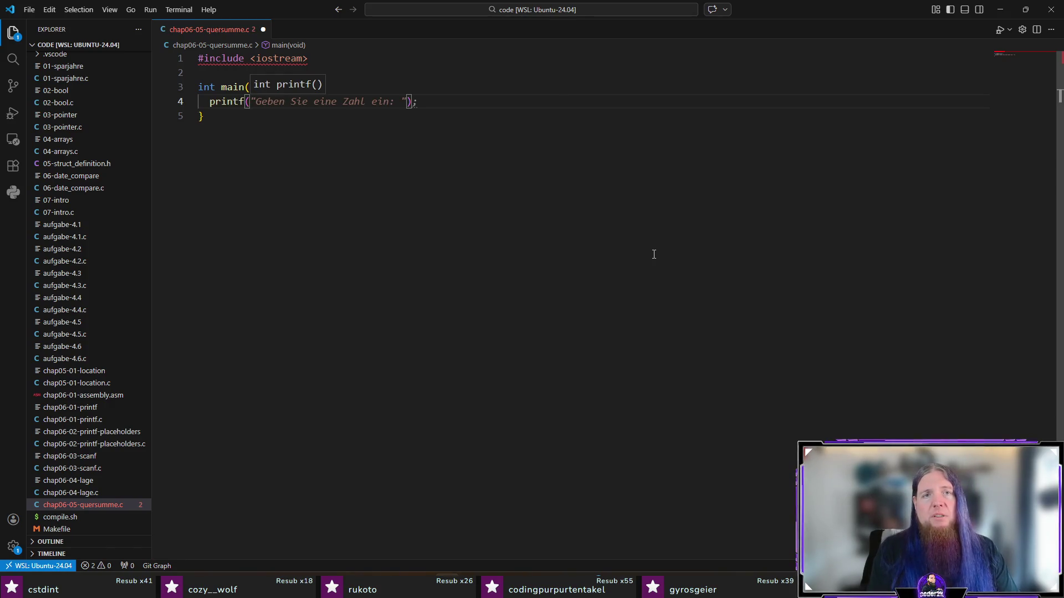
pyautogui.press('Tab')
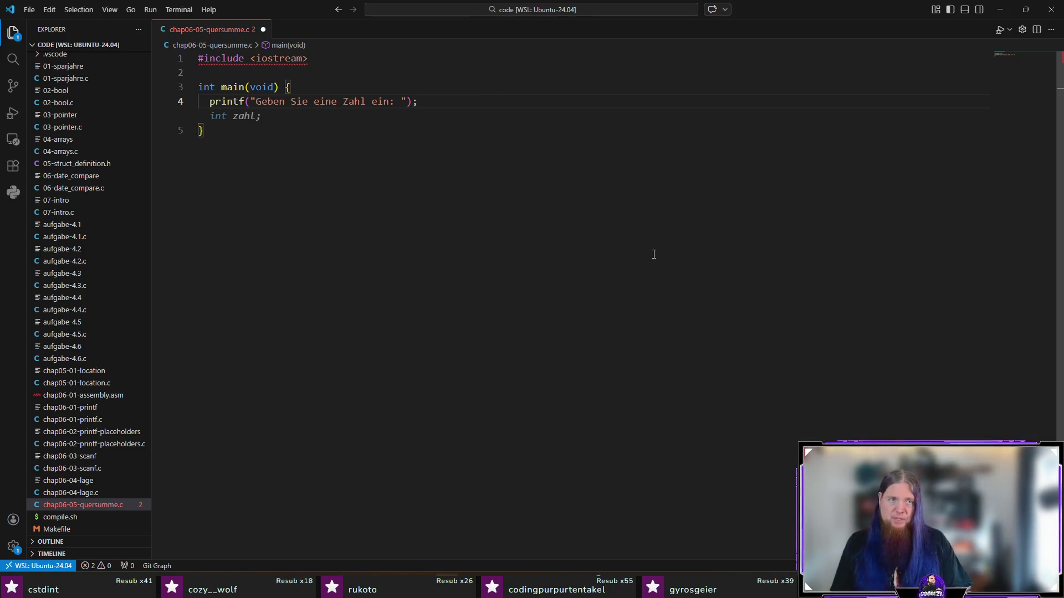
# - Replace the iostream header with stdio.h, then add int n = 0; and the scanf reading into n
pyautogui.press('Up')
pyautogui.press('Up')
pyautogui.press('Up')
pyautogui.press('Left')
pyautogui.hotkey('ctrl', 'shift', 'Left')
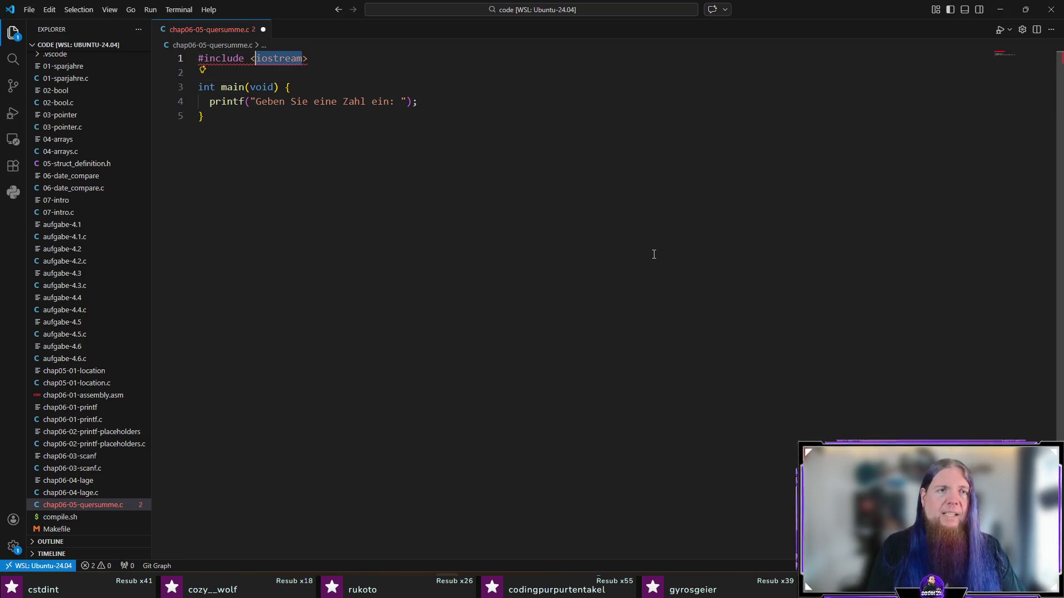
pyautogui.write('stdio.h')
pyautogui.press('Escape')
pyautogui.press('Down')
pyautogui.press('Down')
pyautogui.press('Down')
pyautogui.press('End')
pyautogui.press('Return')
pyautogui.write('int n = 0;')
pyautogui.press('Return')
pyautogui.write('scanf("%d", &n);')
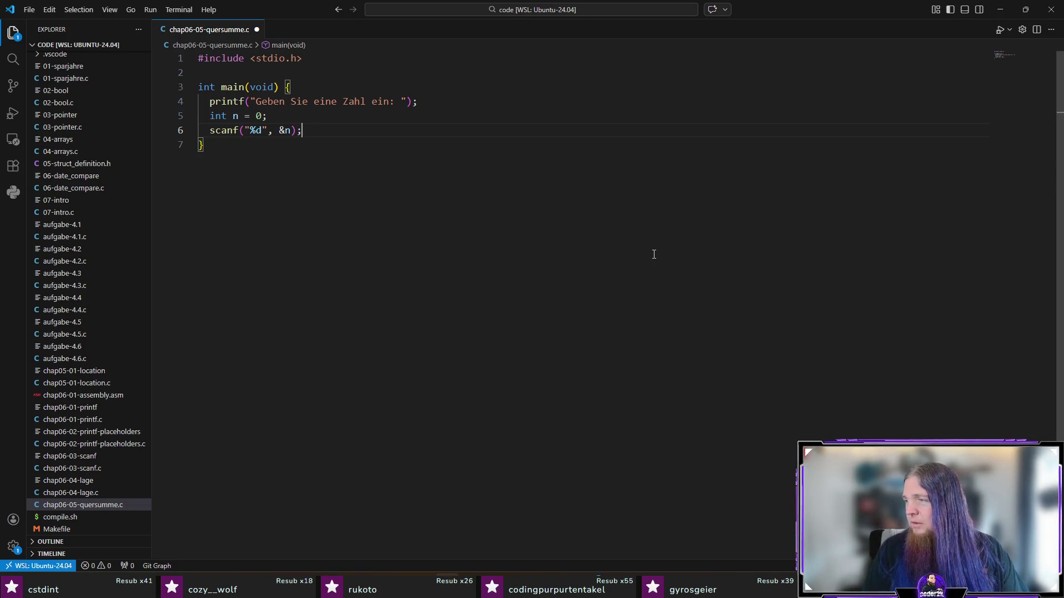
# - Declare the sum variable with initial value 0 and rename n to number via F2
pyautogui.press('Return')
pyautogui.write('int sum =')
pyautogui.press('Tab')
pyautogui.press('Return')
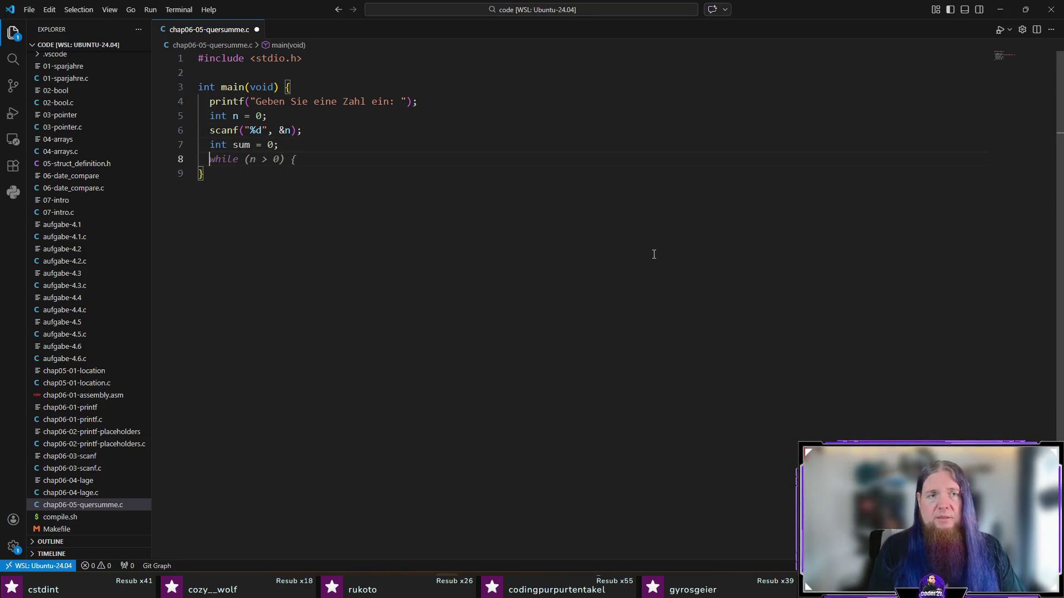
pyautogui.write('while')
pyautogui.press('Up')
pyautogui.press('Up')
pyautogui.press('Up')
pyautogui.press('F2')
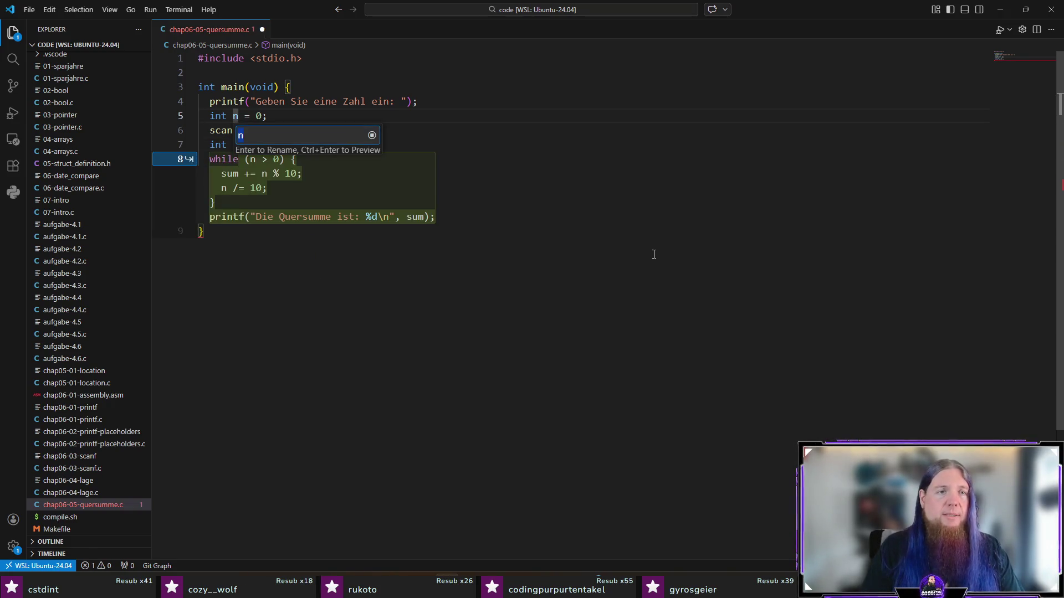
pyautogui.write('number')
pyautogui.press('Return')
pyautogui.press('Down')
pyautogui.press('Down')
pyautogui.press('Down')
pyautogui.write('(number > 0) {')
# - Fill the while loop with the digit-add line and number = number / 10;
pyautogui.press('Return')
pyautogui.write('sum')
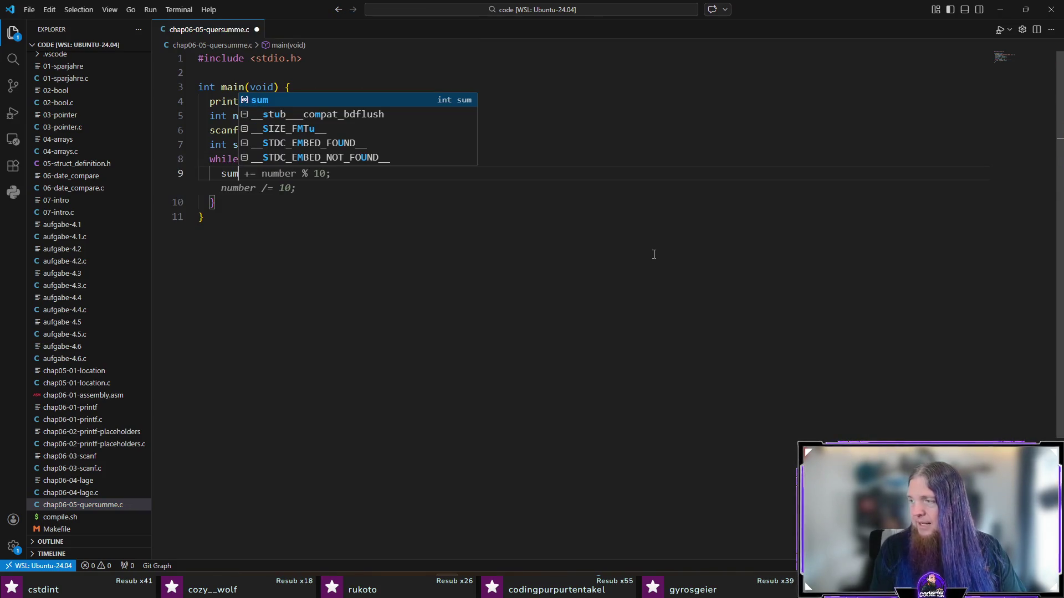
pyautogui.write(' = sum + number % 10;')
pyautogui.press('Escape')
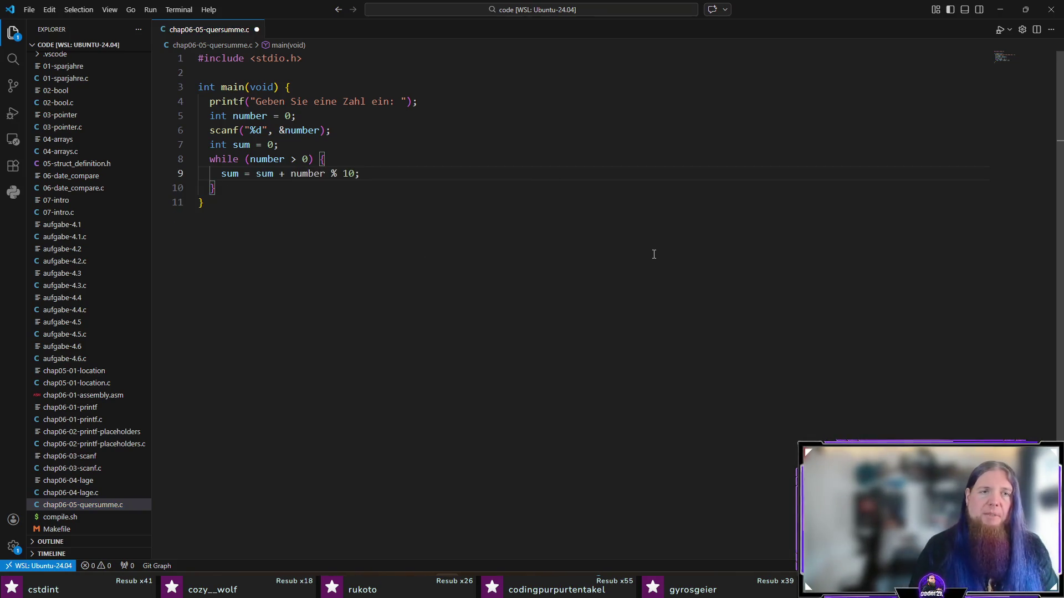
pyautogui.press('Return')
pyautogui.write('number = n')
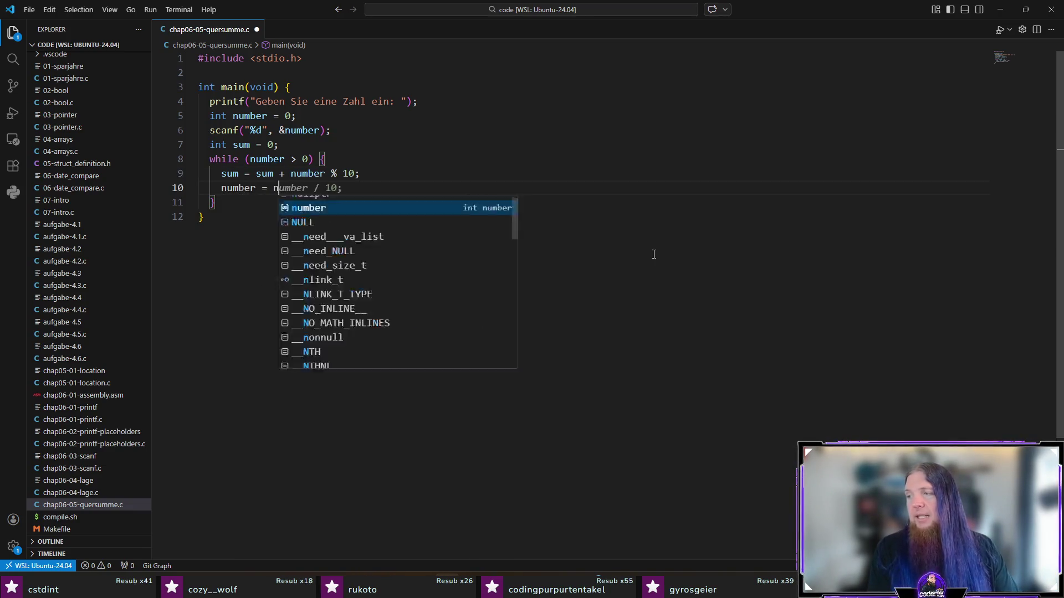
pyautogui.write('umber / 10;')
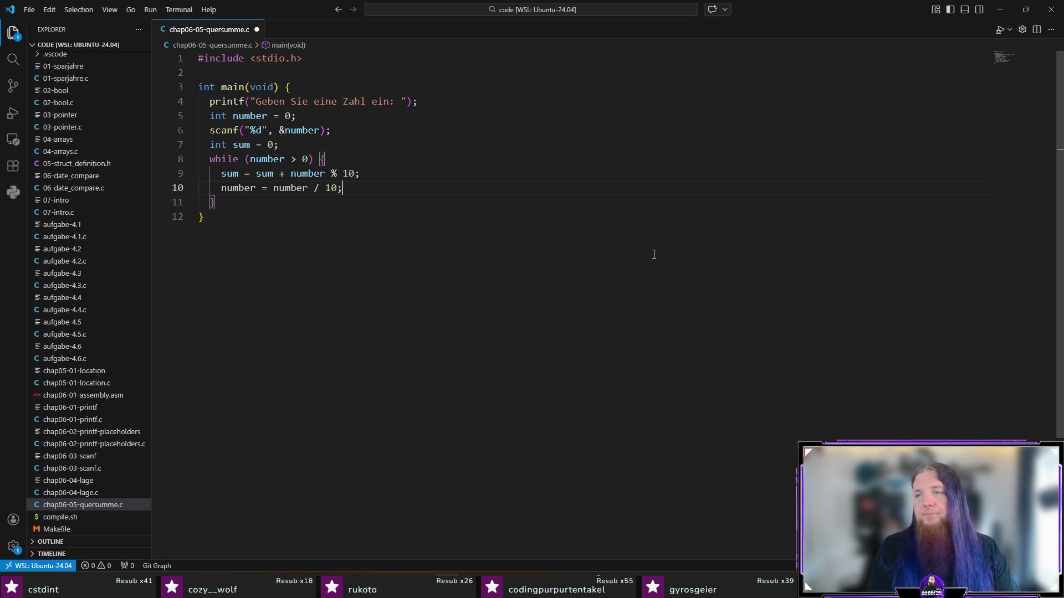
pyautogui.press('Down')
# - Add the Quersumme result printf after the loop, a final empty line, and save the file
pyautogui.press('Return')
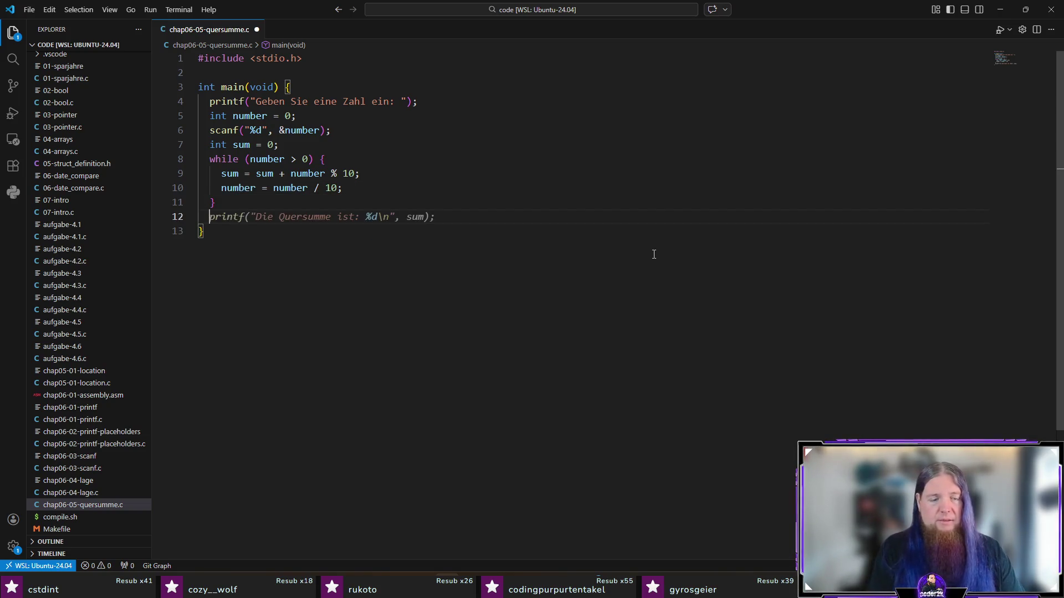
pyautogui.press('Tab')
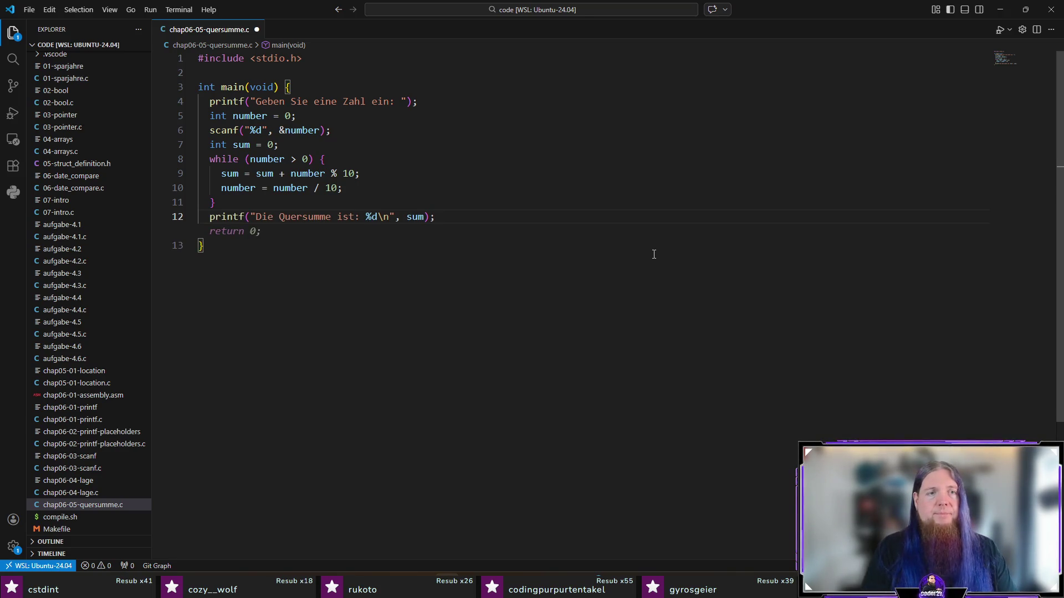
pyautogui.press('Escape')
pyautogui.press('Down')
pyautogui.press('Return')
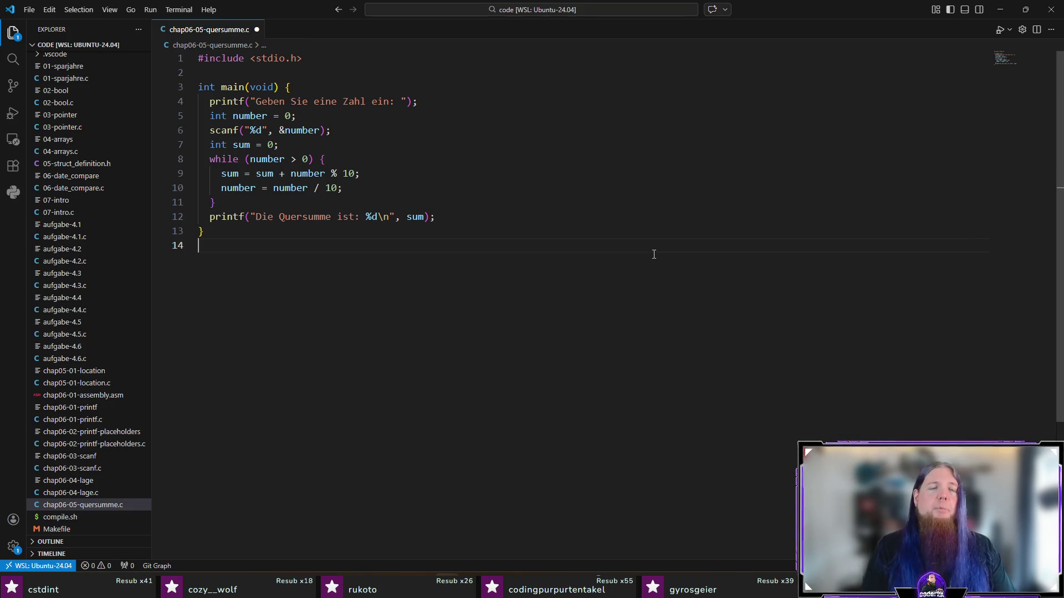
pyautogui.hotkey('ctrl', 's')
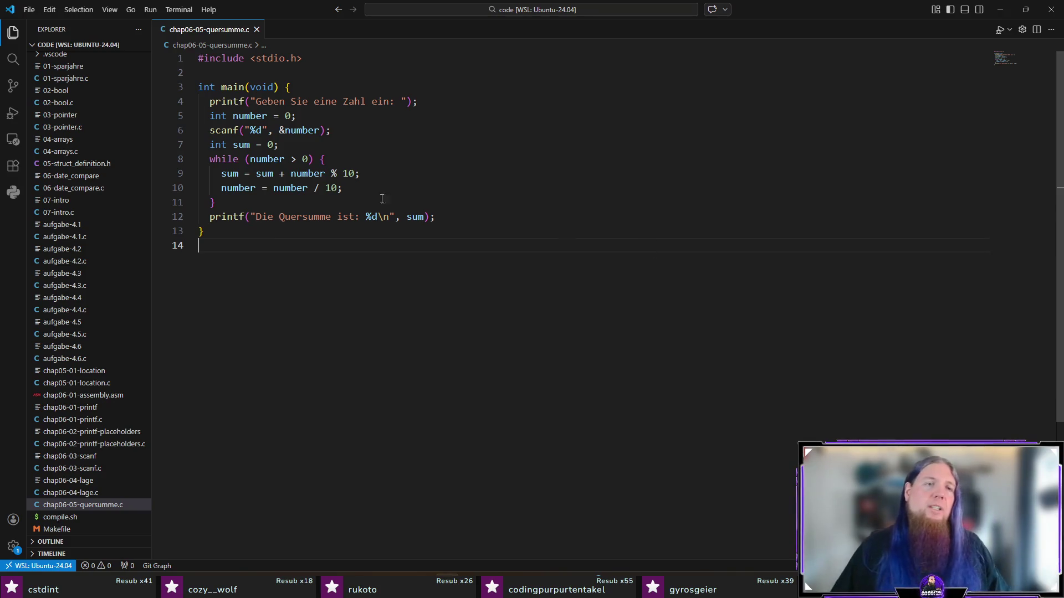
# - Settle the cursor on the empty last line of chap06-05-quersumme.c and bring up the integrated terminal
pyautogui.click(303, 87)
pyautogui.click(485, 224)
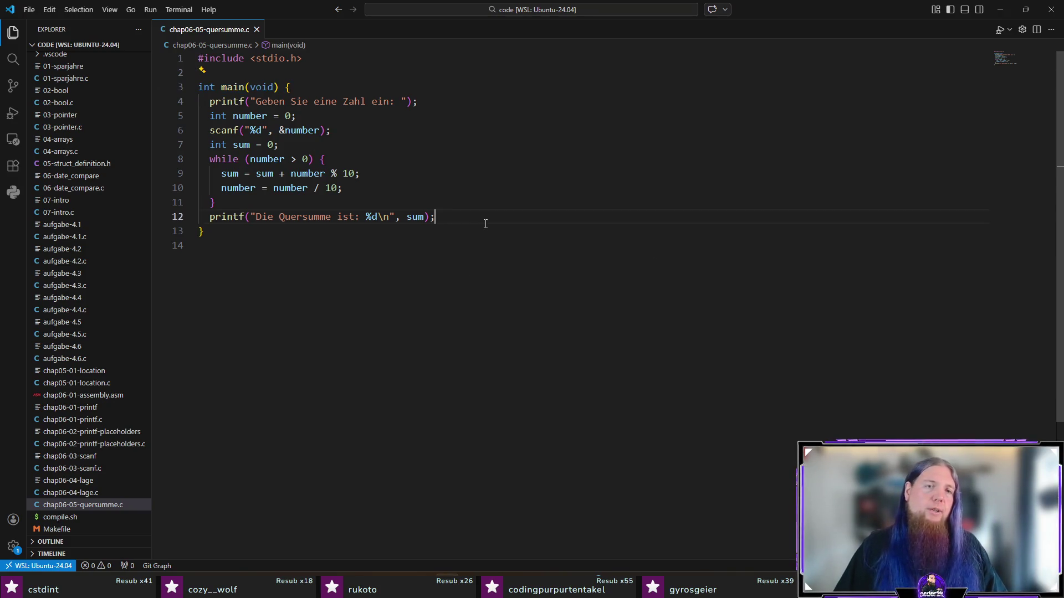
pyautogui.click(307, 283)
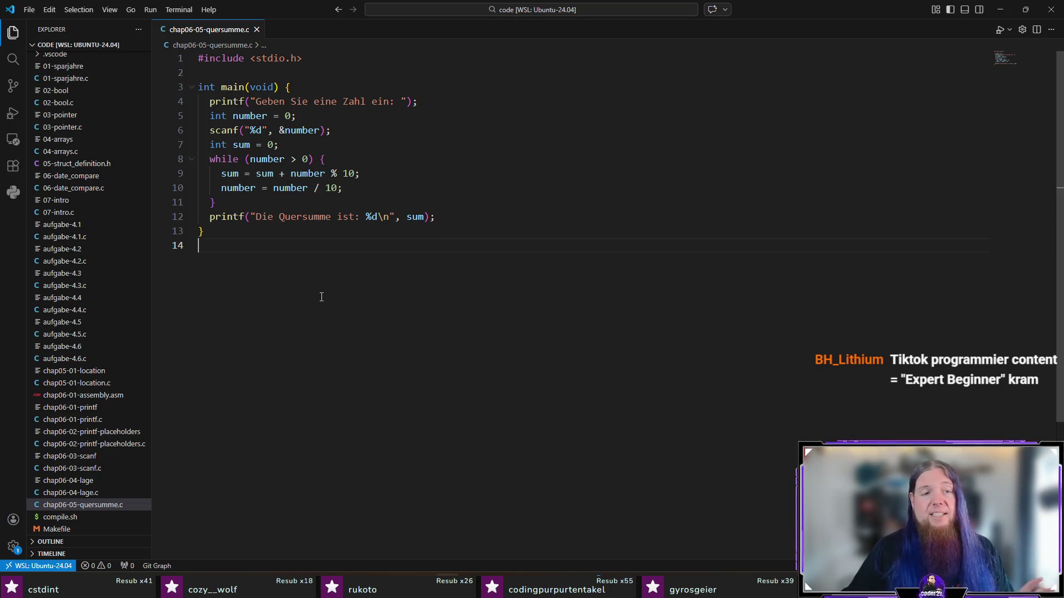
pyautogui.scroll(-1, 143, 339)
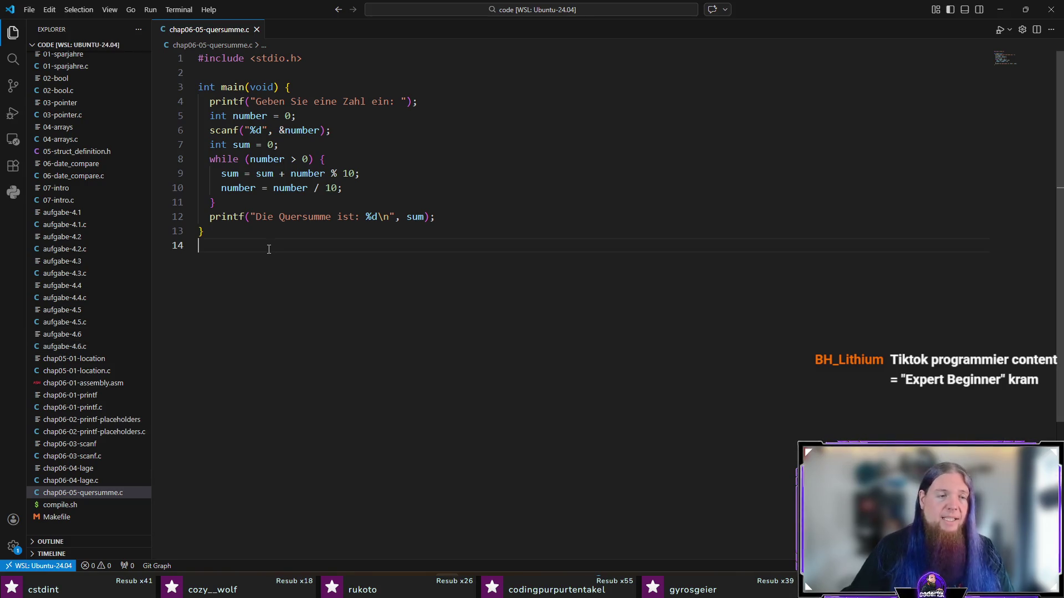
pyautogui.hotkey('ctrl', '`')
pyautogui.write('./compile.sh')
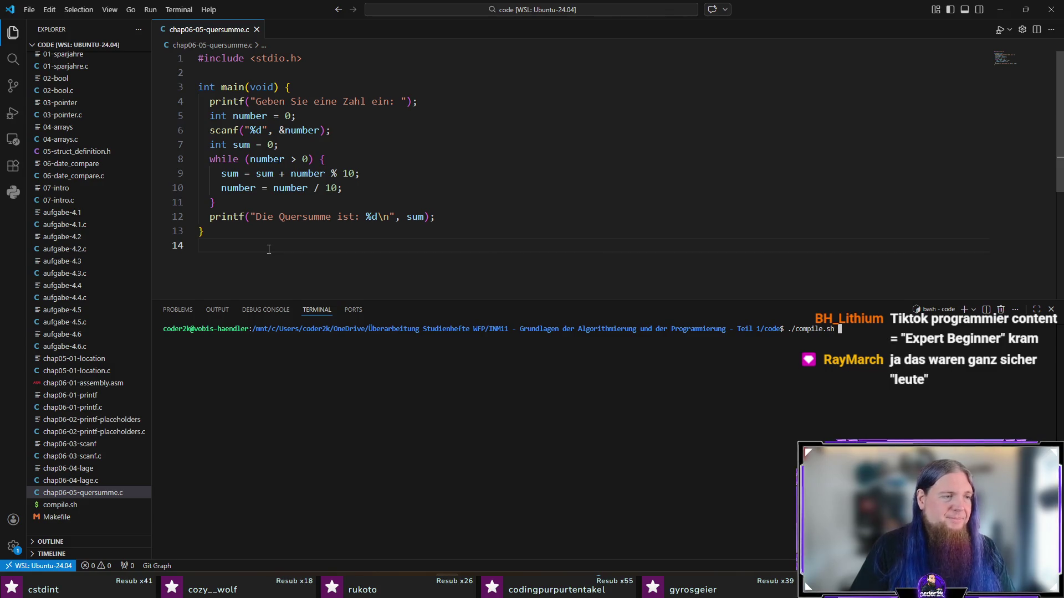
# - Run ./compile.sh, then launch the compiled digit-sum program and test it with input 42
pyautogui.press('Return')
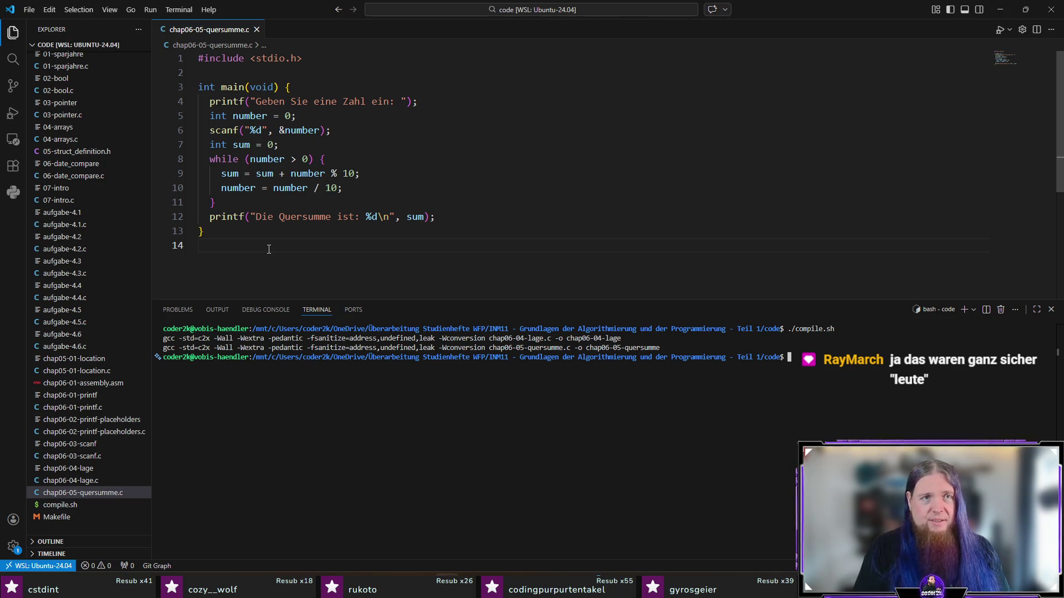
pyautogui.hotkey('ctrl', 'j')
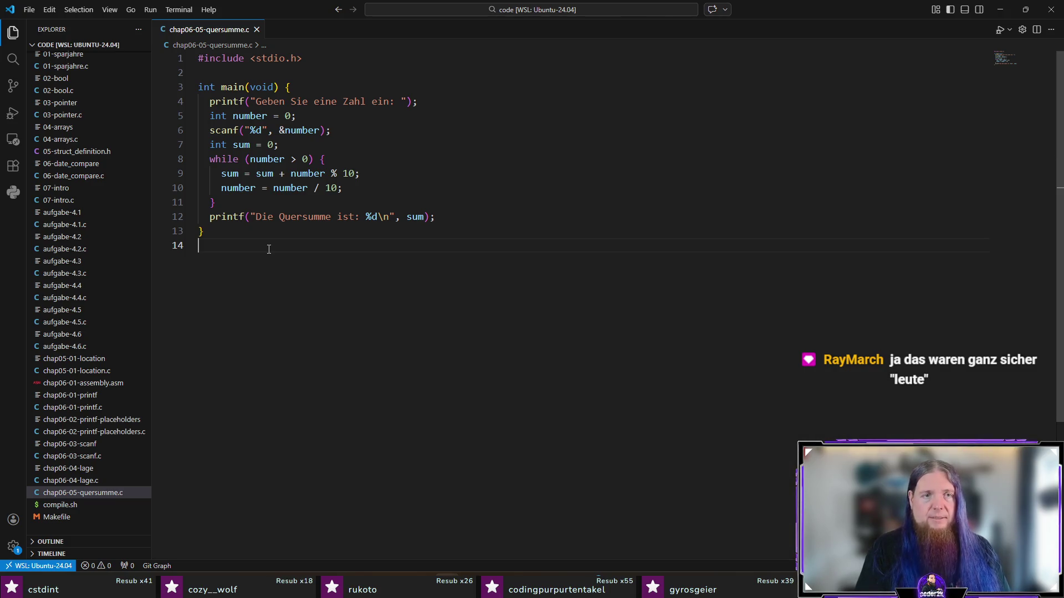
pyautogui.hotkey('ctrl', 'j')
pyautogui.write('./')
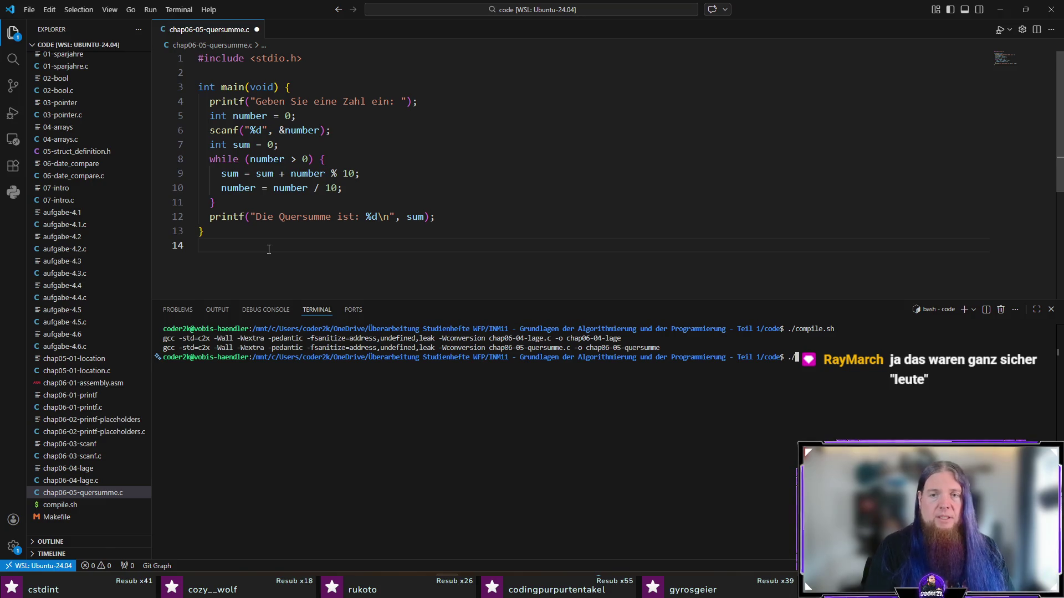
pyautogui.write('chap0')
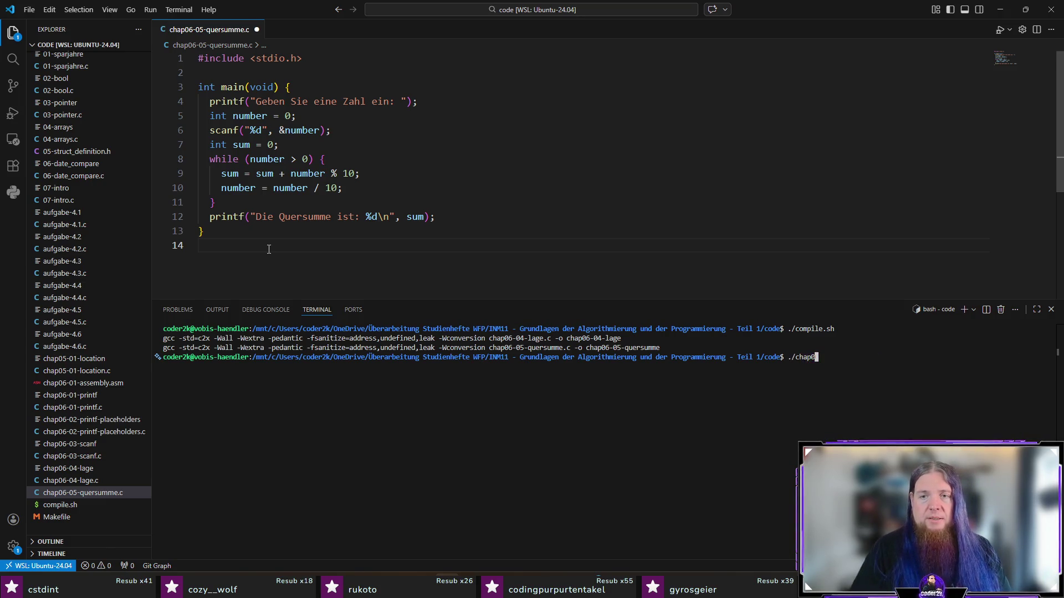
pyautogui.write('6-05')
pyautogui.press('Tab')
pyautogui.press('Return')
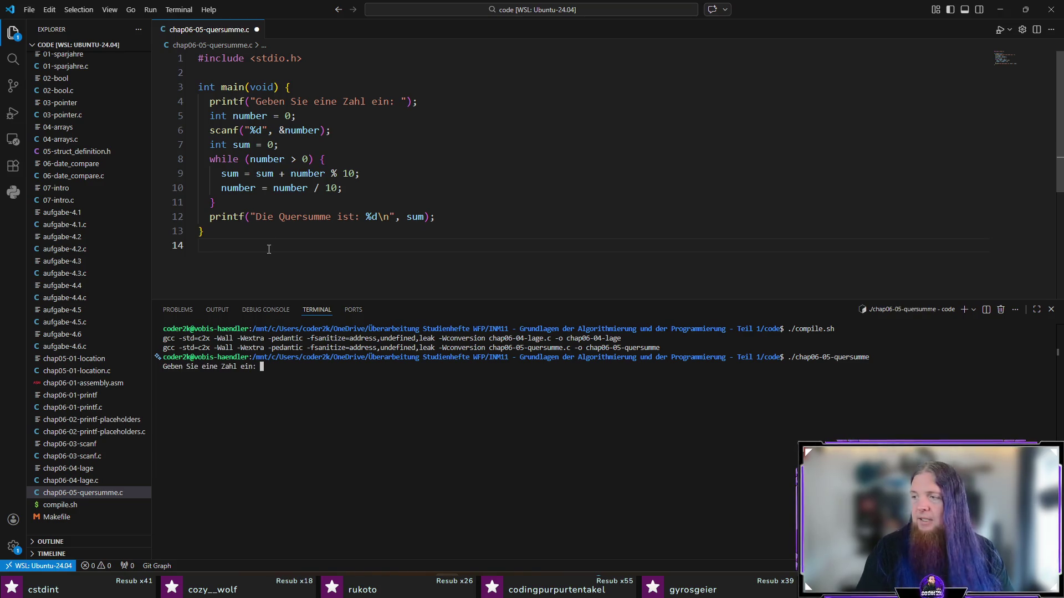
pyautogui.write('42')
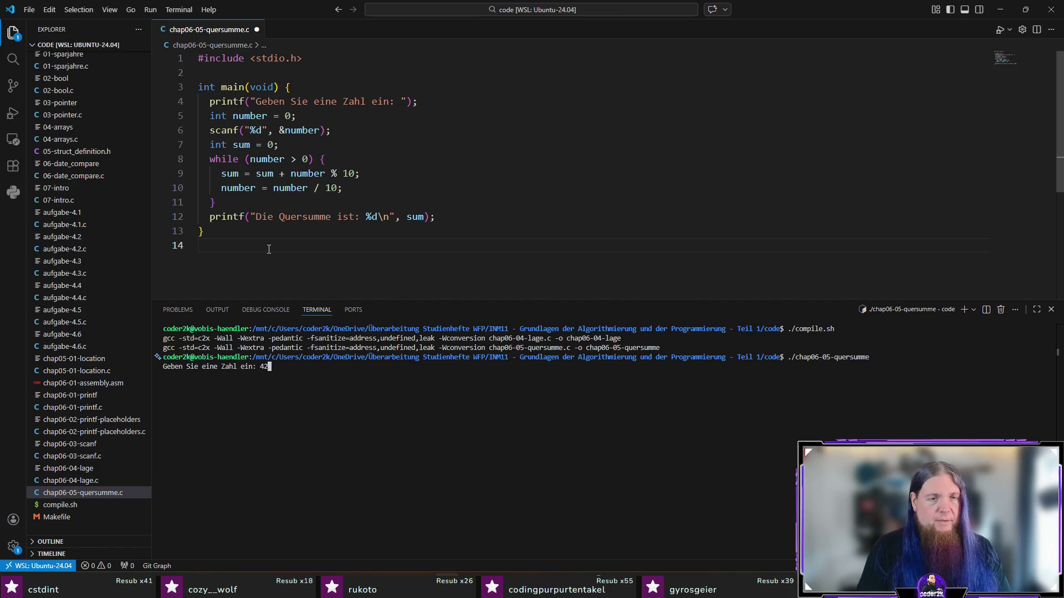
pyautogui.press('Return')
# - Rerun the digit-sum program with inputs 0, 7 and 123, getting 6 for 123
pyautogui.press('Up')
pyautogui.press('Return')
pyautogui.write('0')
pyautogui.press('Return')
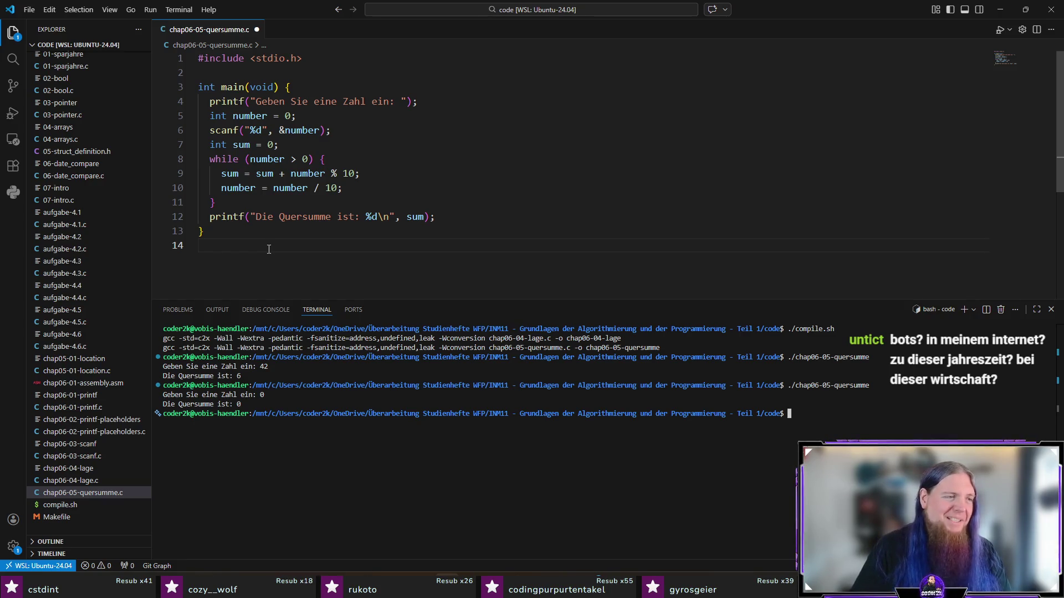
pyautogui.press('Up')
pyautogui.press('Return')
pyautogui.write('7')
pyautogui.press('Return')
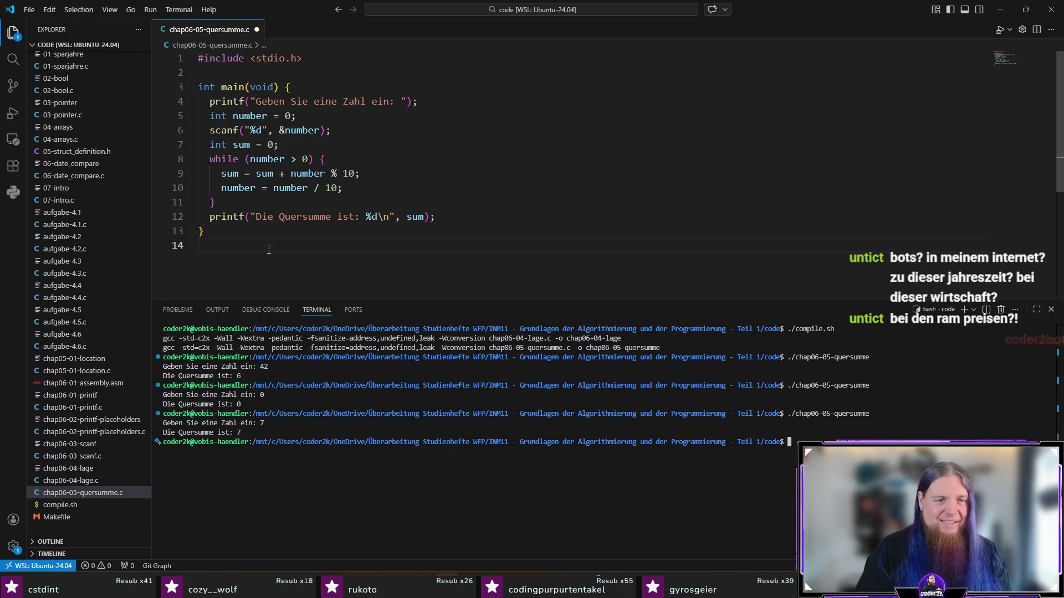
pyautogui.press('Return')
pyautogui.write('123')
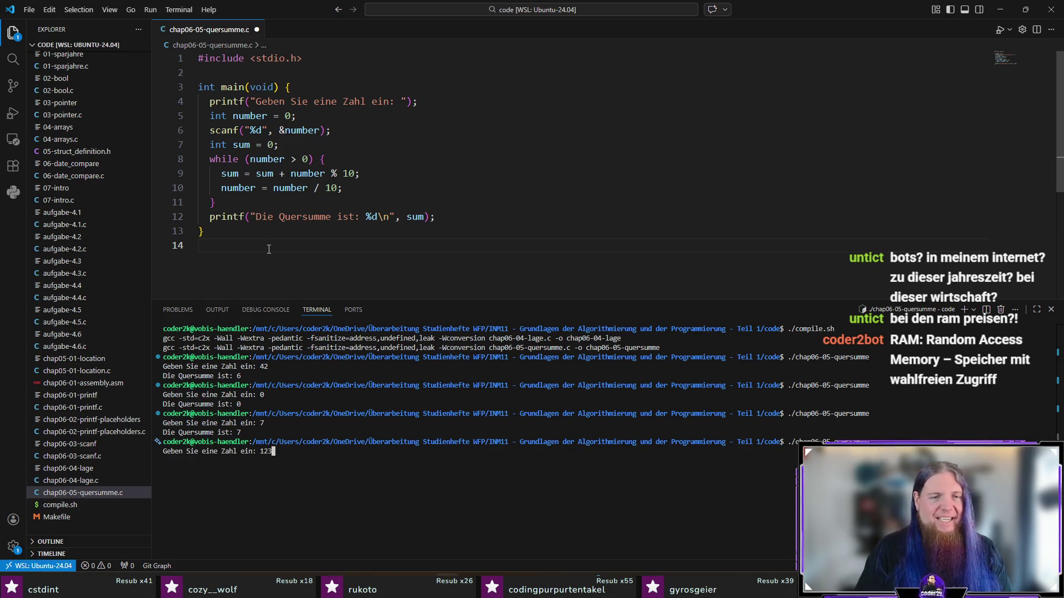
pyautogui.press('Return')
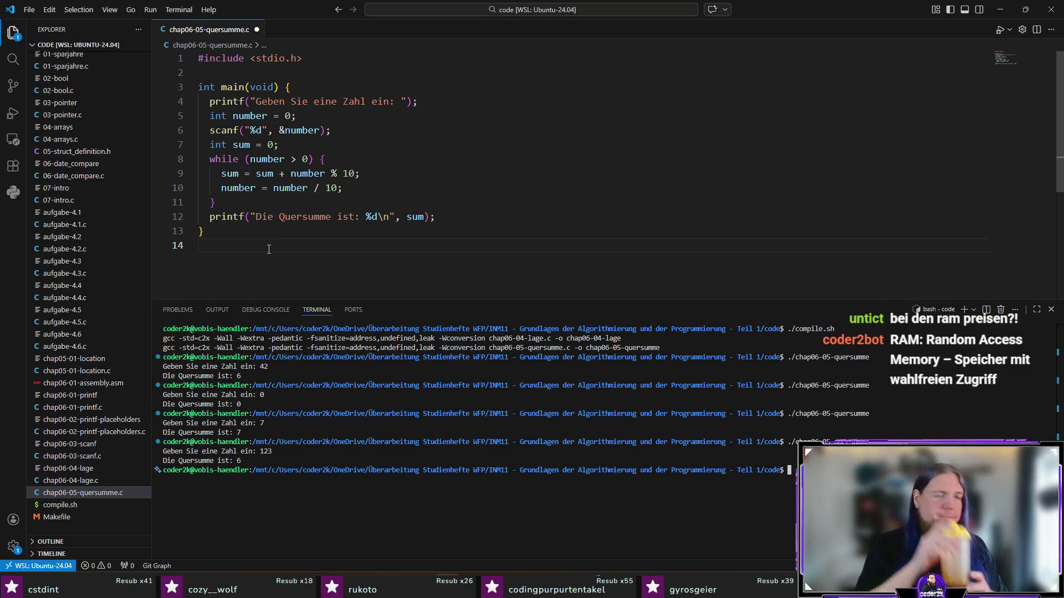
# - Hide the terminal and switch over to kapitel07.tex in TeXstudio
pyautogui.hotkey('ctrl', 'j')
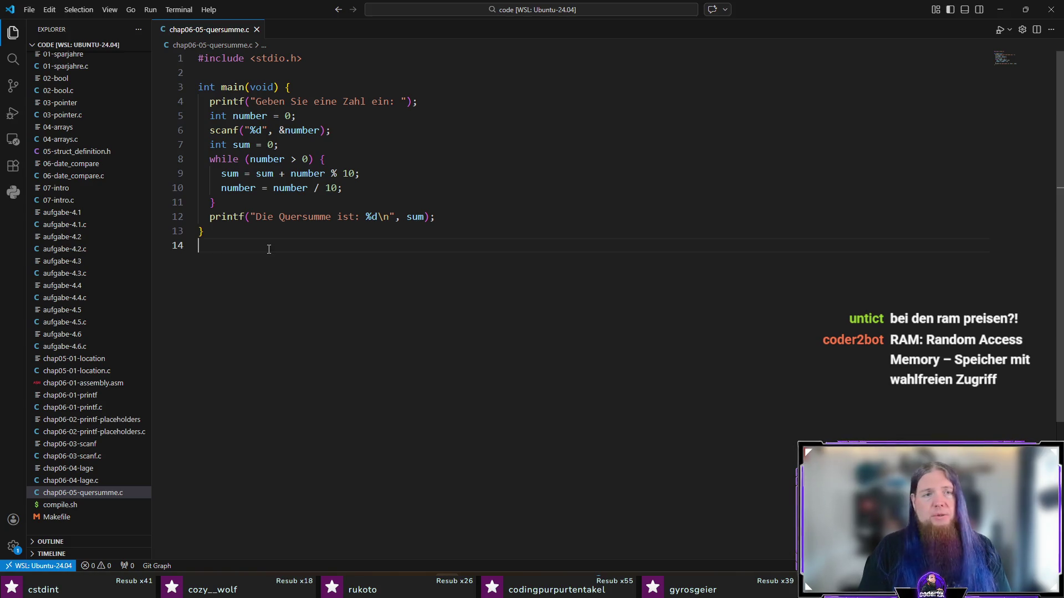
pyautogui.hotkey('alt', 'Tab')
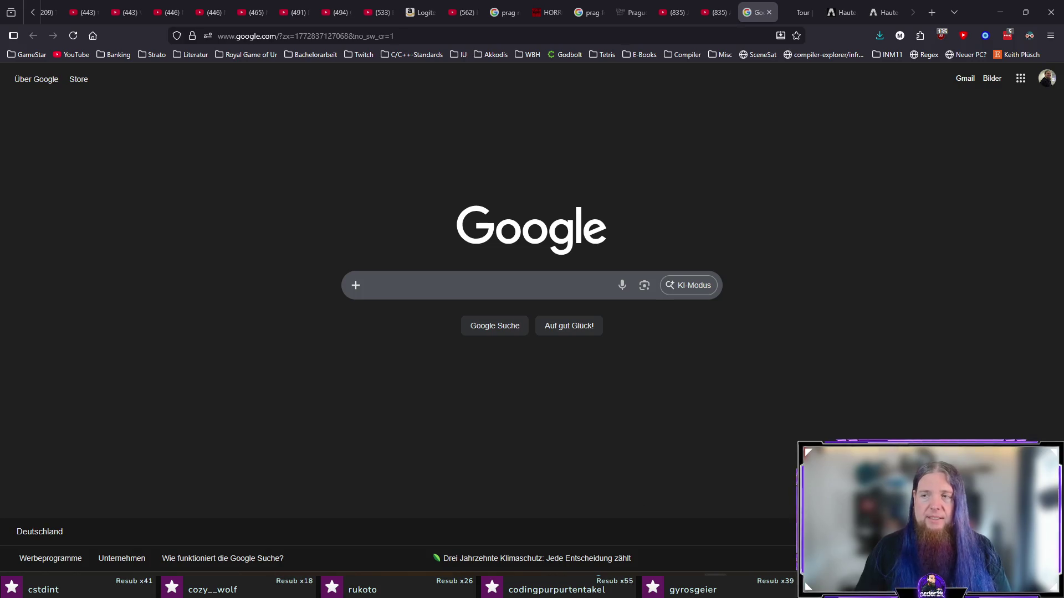
pyautogui.hotkey('alt', 'Tab')
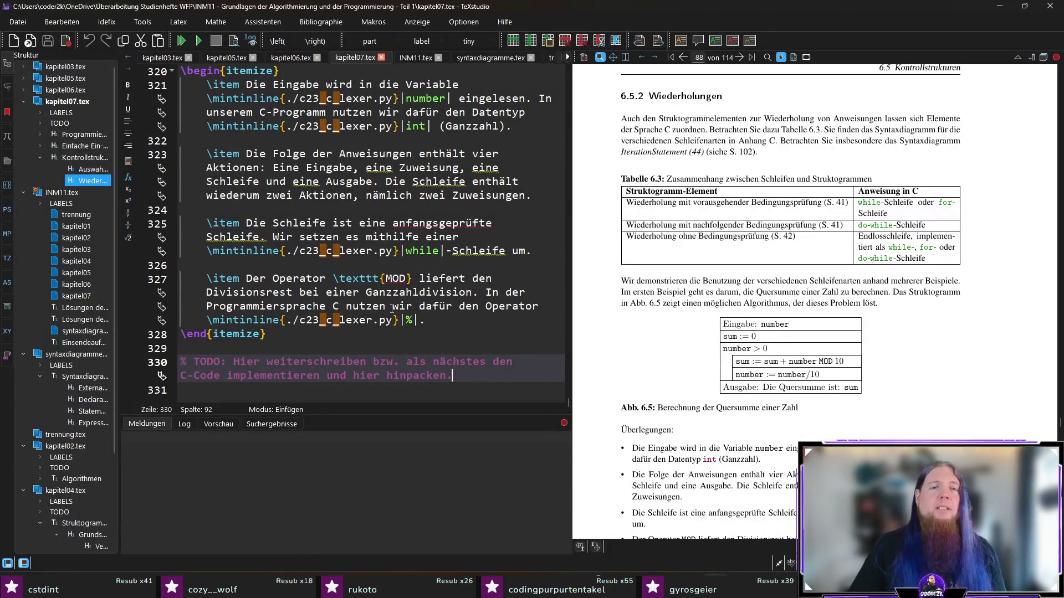
# - Insert the \source code-environment template with an \inputminted line for language c
pyautogui.press('Return')
pyautogui.write('\\sou')
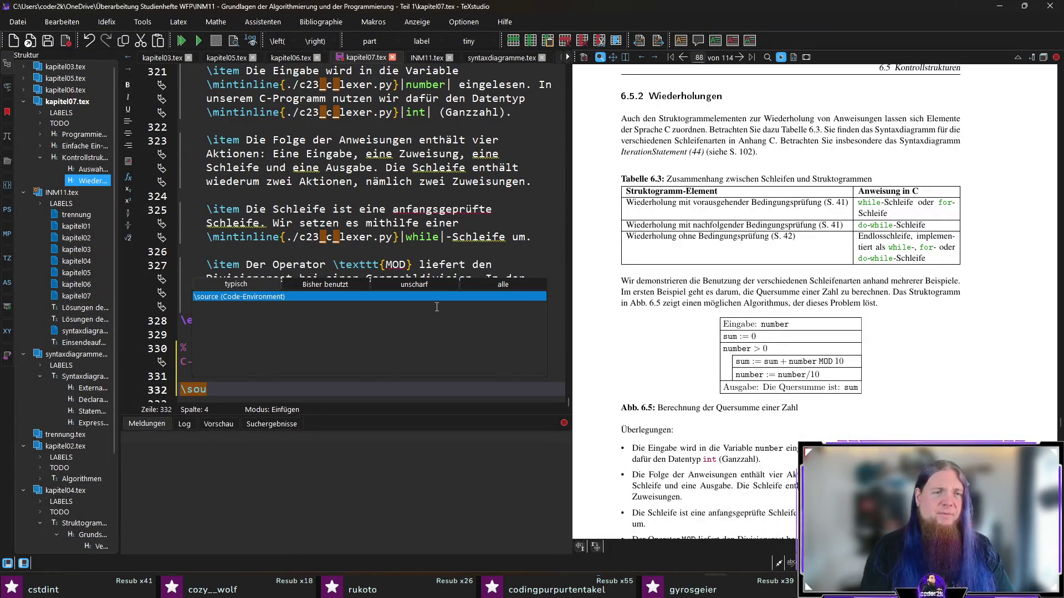
pyautogui.hotkey('ctrl', 'v')
pyautogui.scroll(-2, 436, 364)
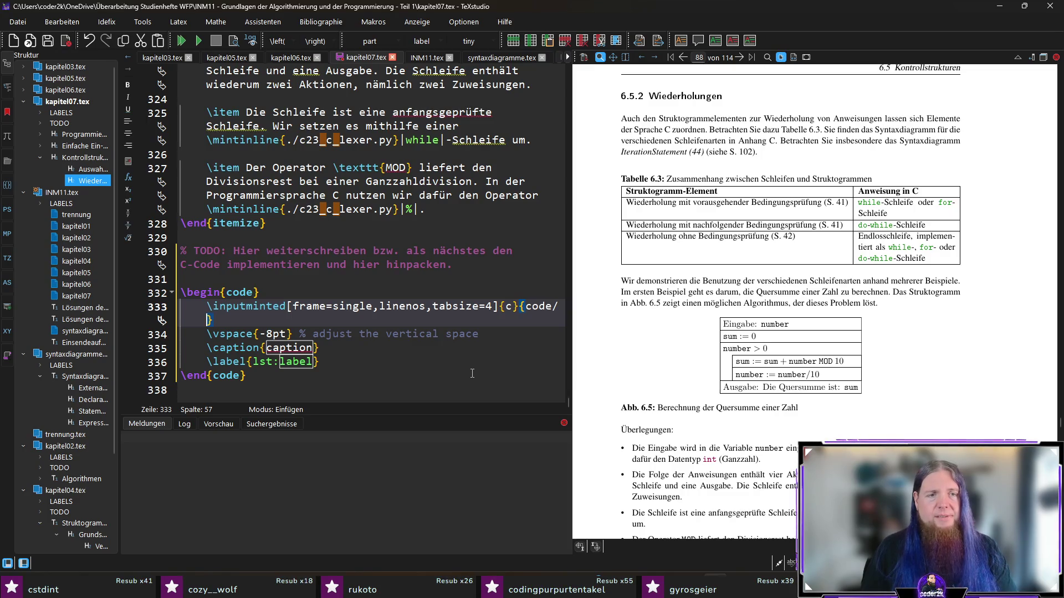
pyautogui.doubleClick(507, 306)
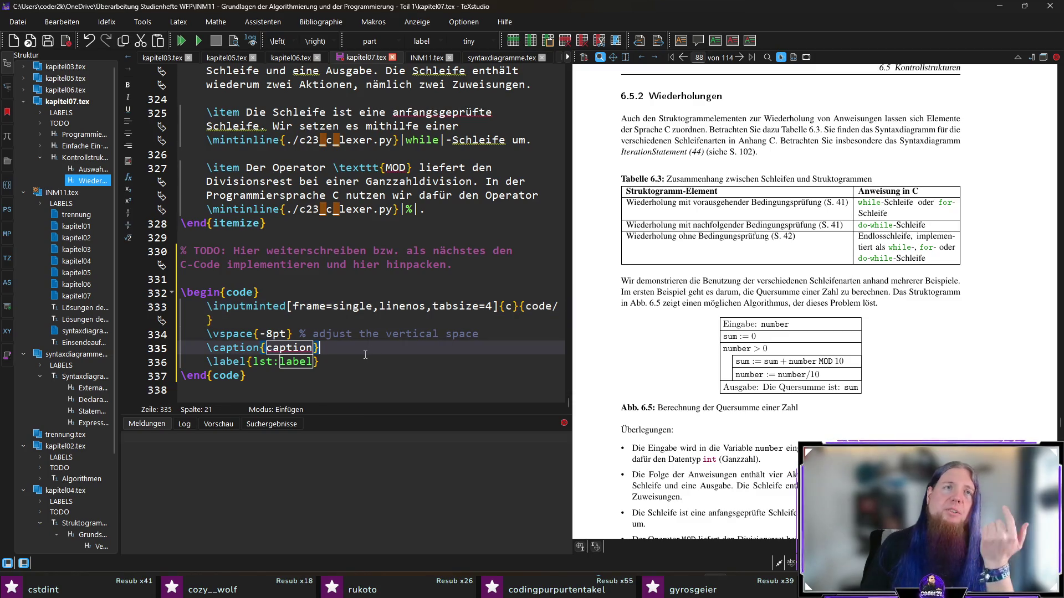
pyautogui.click(308, 319)
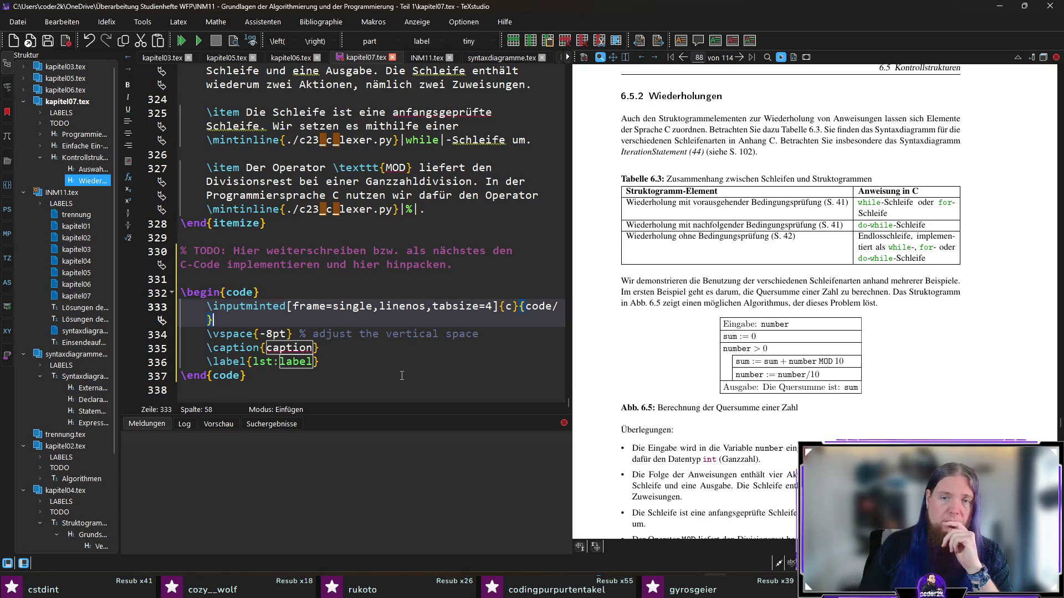
# - Review the inputminted line and caption placeholder, checking the C source file's name in VS Code
pyautogui.doubleClick(508, 306)
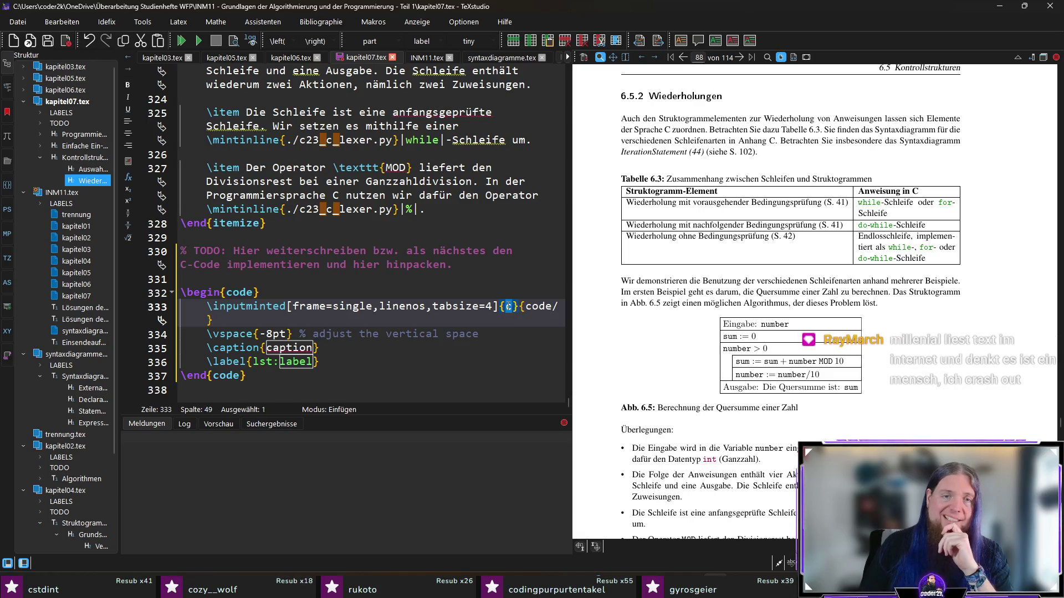
pyautogui.click(454, 323)
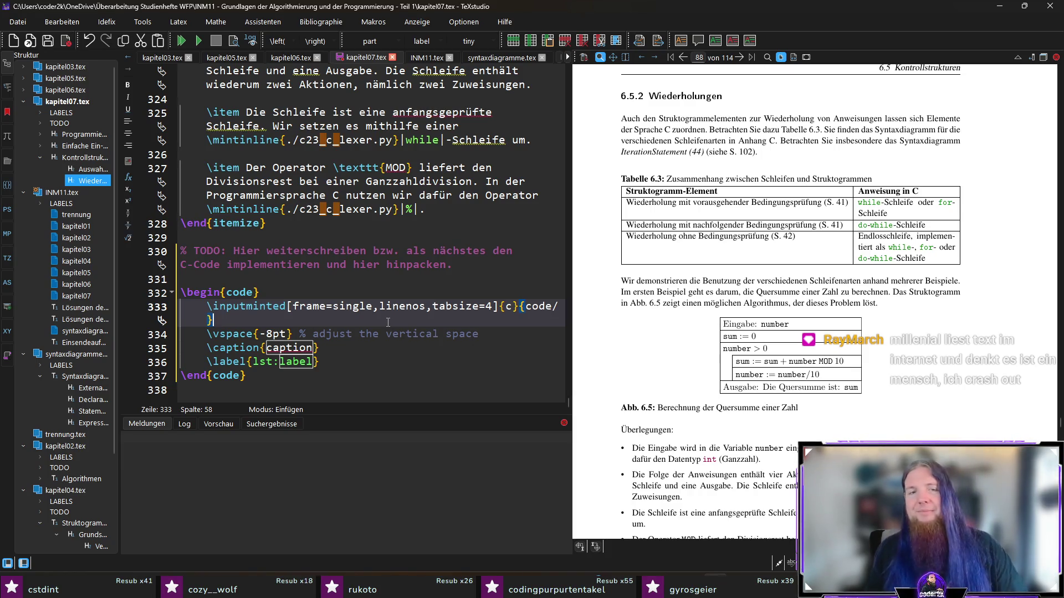
pyautogui.hotkey('ctrl', 'Right')
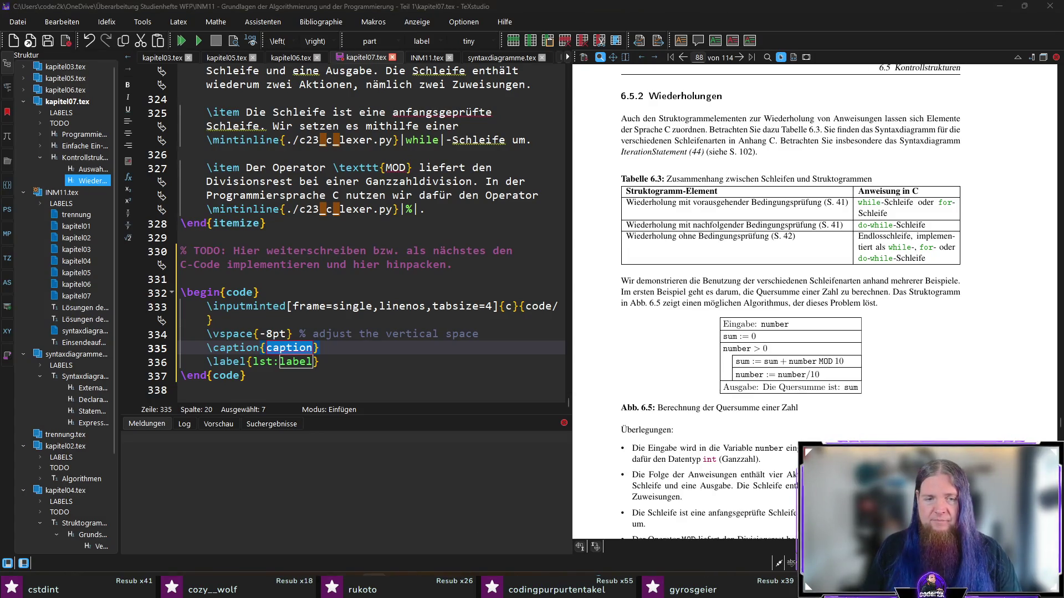
pyautogui.hotkey('alt', 'Tab')
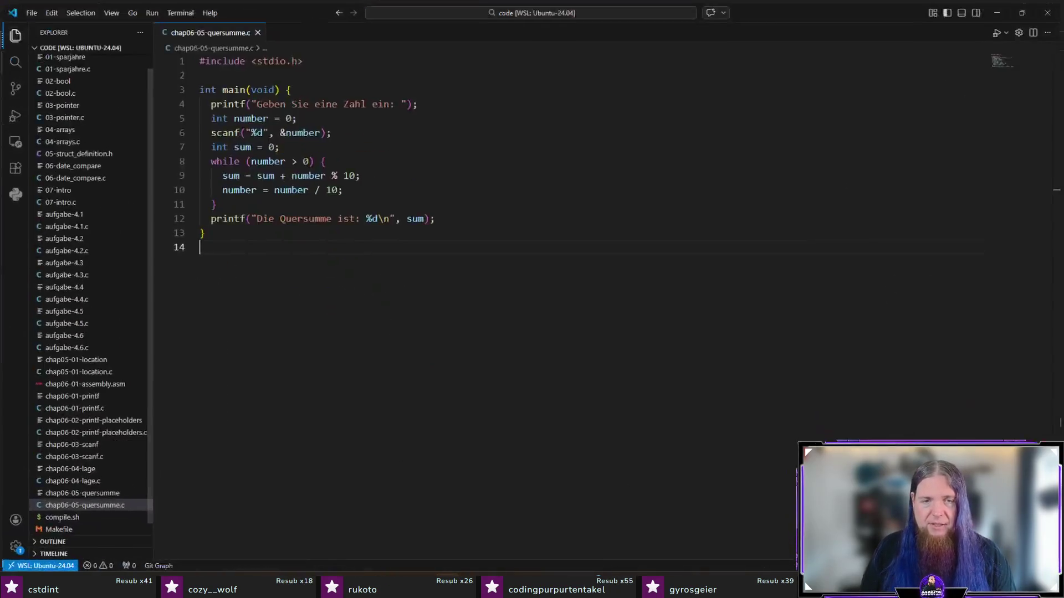
pyautogui.hotkey('alt', 'Tab')
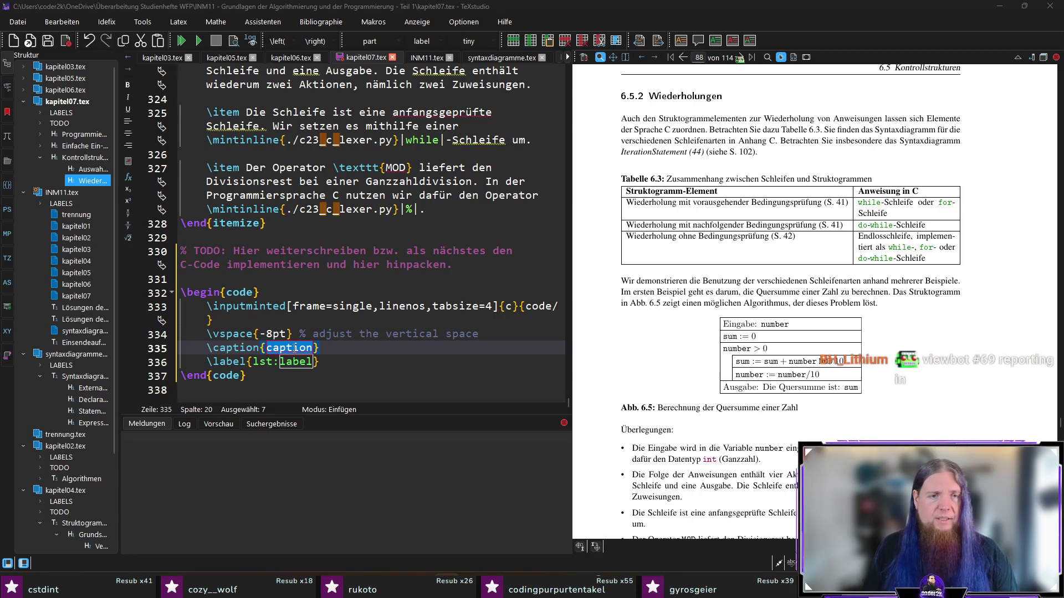
# - Place the cursor before the closing brace of the listing path and begin typing code/cha
pyautogui.click(569, 309)
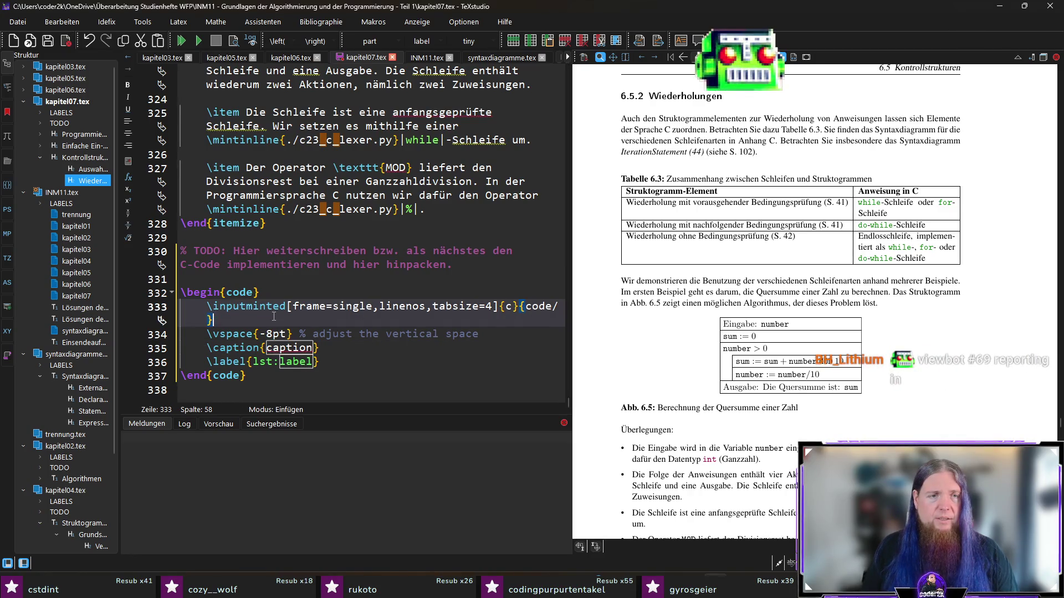
pyautogui.press('Right')
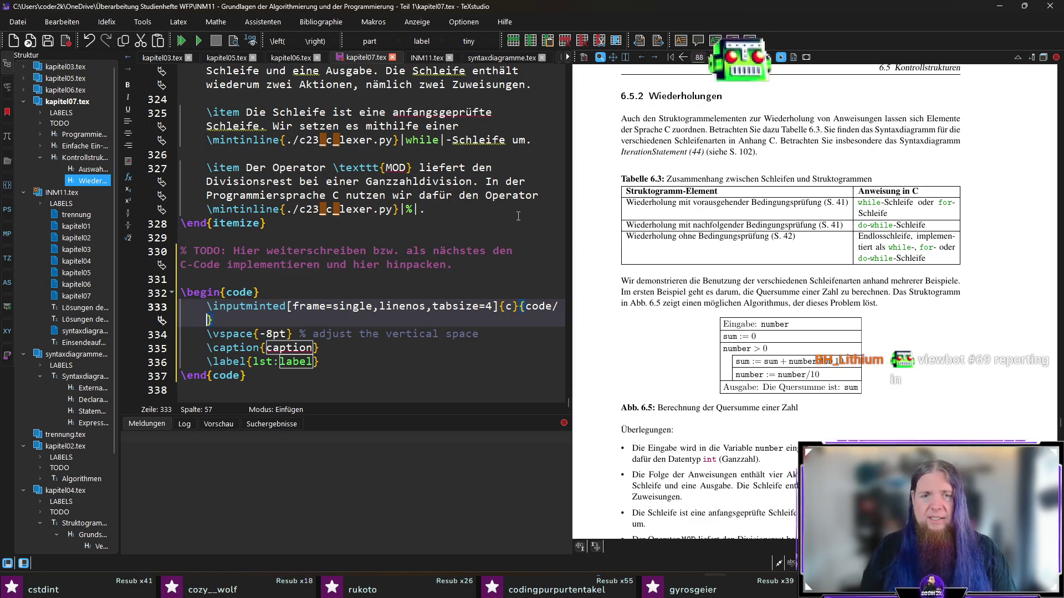
pyautogui.write('chap0')
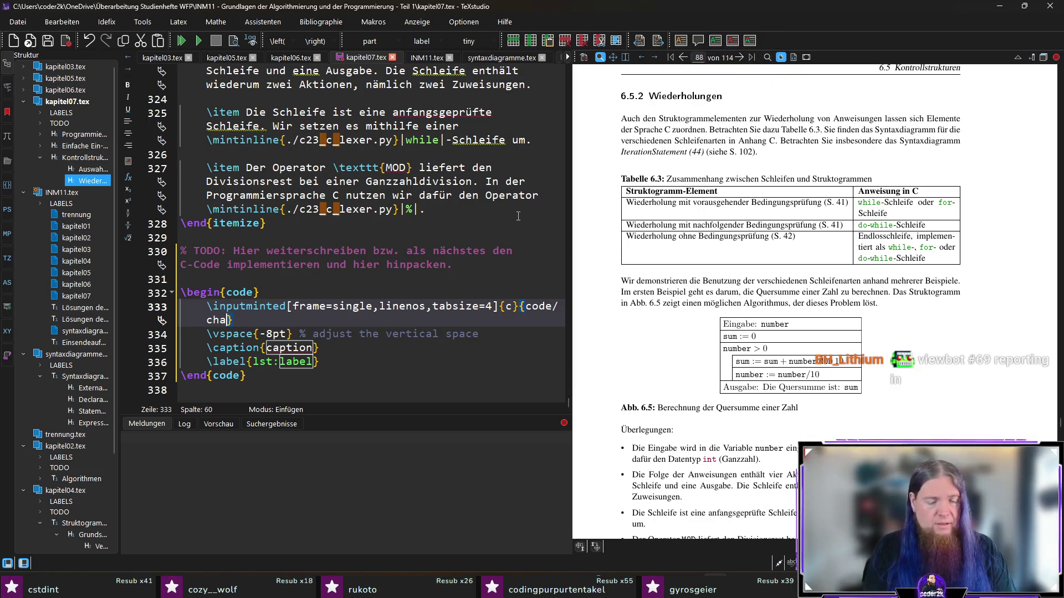
pyautogui.write('6-05-quersumme.c')
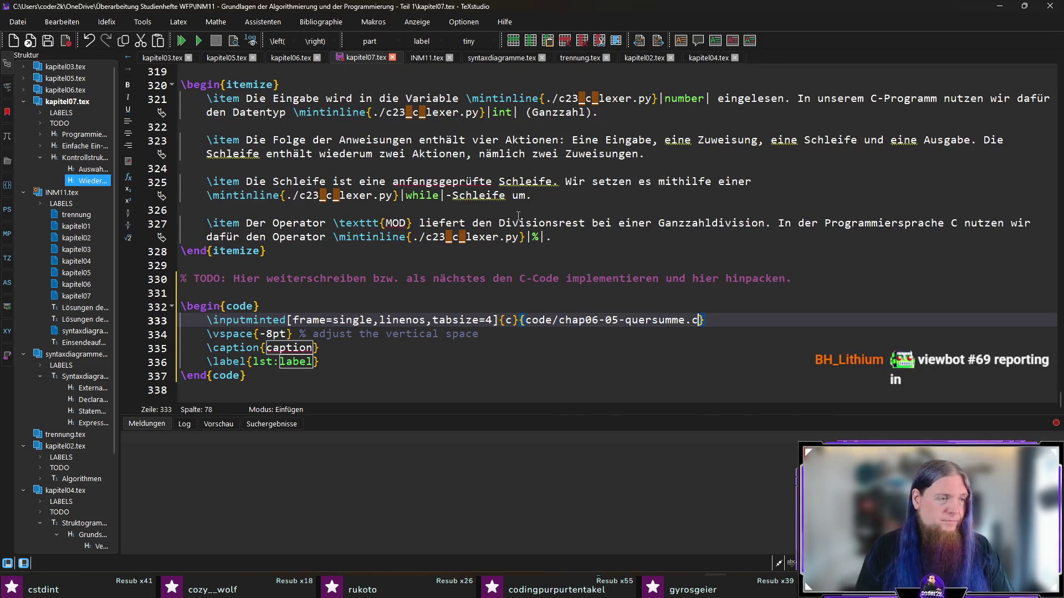
# - Complete the path as code/chap06-05-quersumme.c, save, and move to the caption placeholder
pyautogui.hotkey('ctrl', 's')
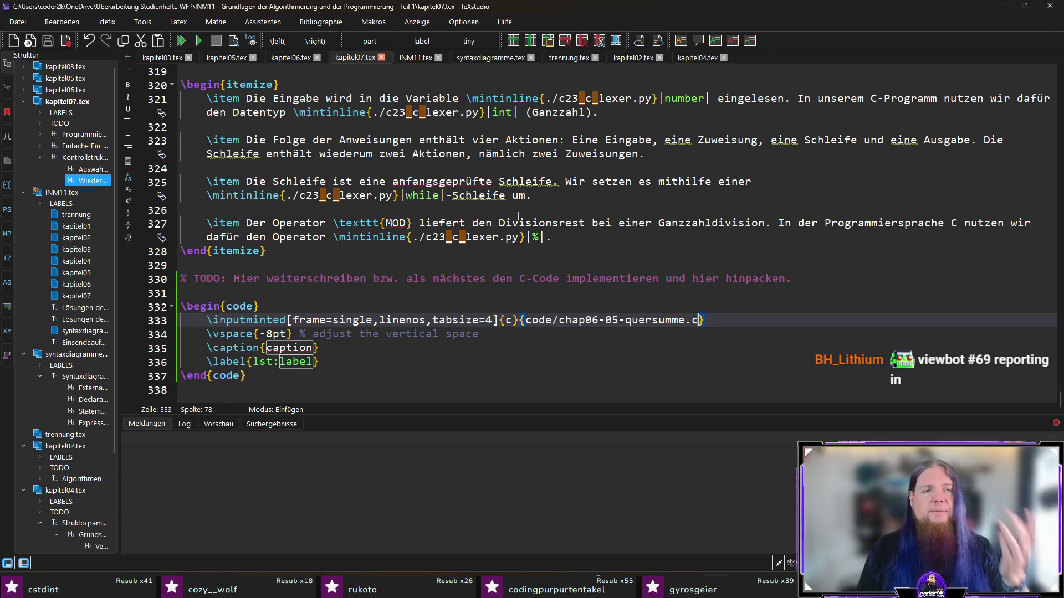
pyautogui.hotkey('ctrl', 'Right')
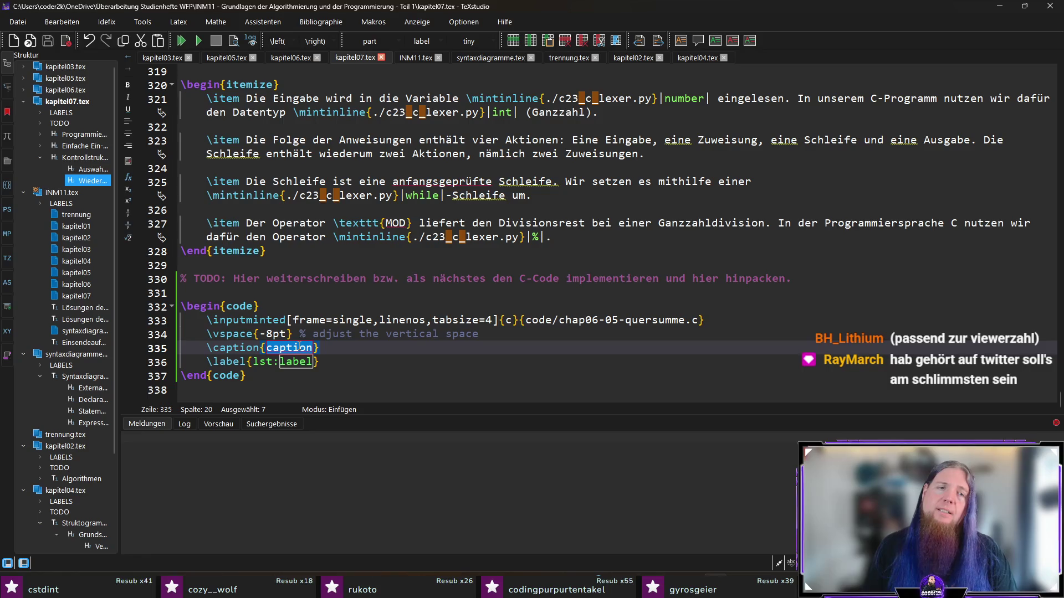
pyautogui.write('Programm')
# - Extend the C-Programm caption and name the listing's label
pyautogui.hotkey('ctrl', 'Left')
pyautogui.write('C-')
pyautogui.press('Tab')
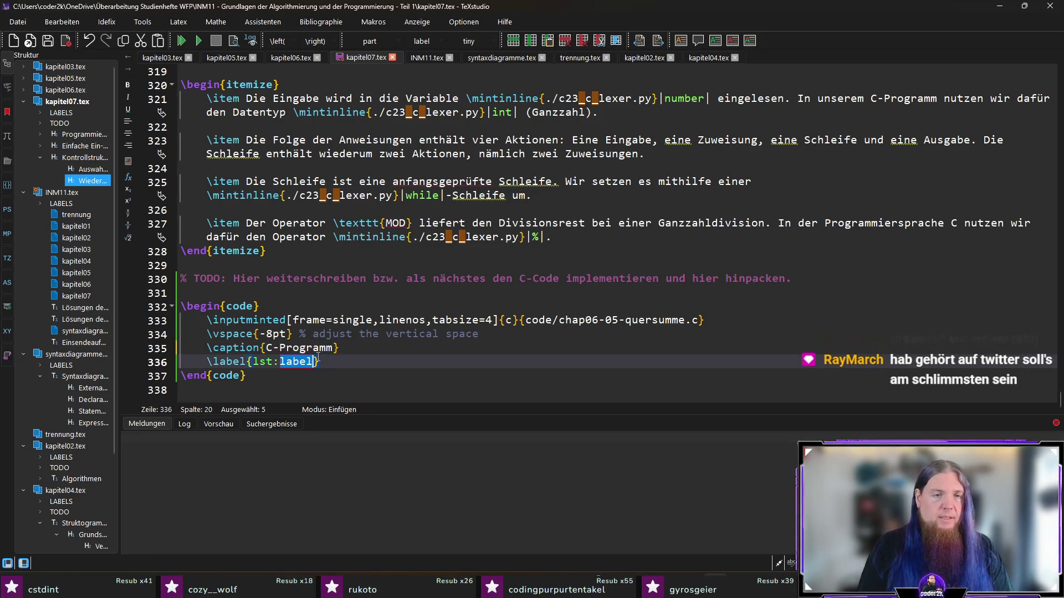
pyautogui.click(320, 347)
pyautogui.write('zur Berechnung der Quersumme einer Ganzzahl')
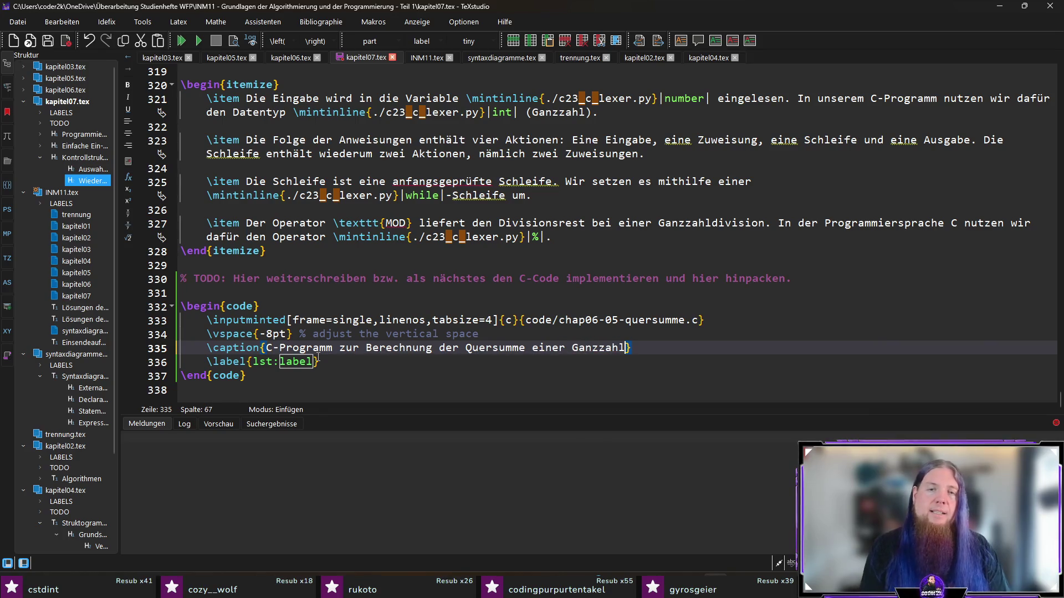
pyautogui.hotkey('ctrl', 'Right')
pyautogui.write('c-programm-zur-berech')
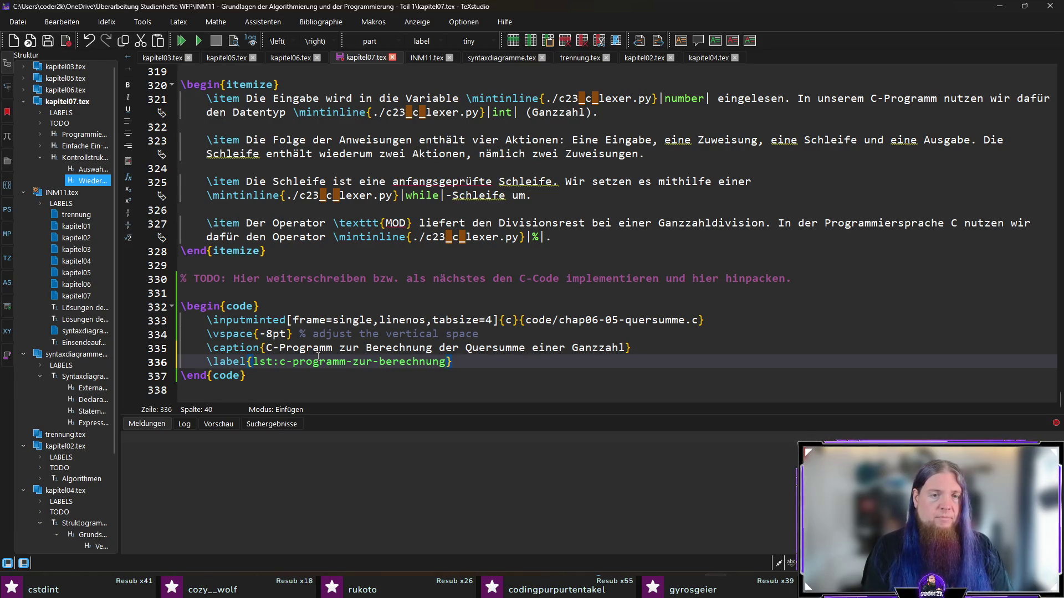
pyautogui.write('ersumme-einer-ganzuz')
pyautogui.write('zahl')
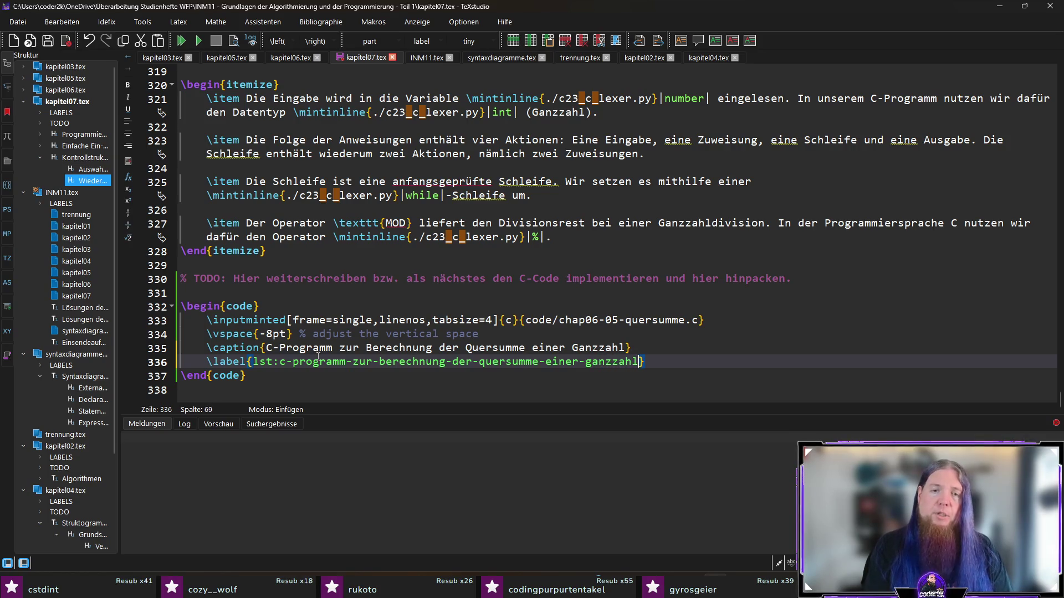
# - Compile so the listing renders as Code 6.7, then select the TODO note above it for replacement
pyautogui.press('F5')
pyautogui.press('Down')
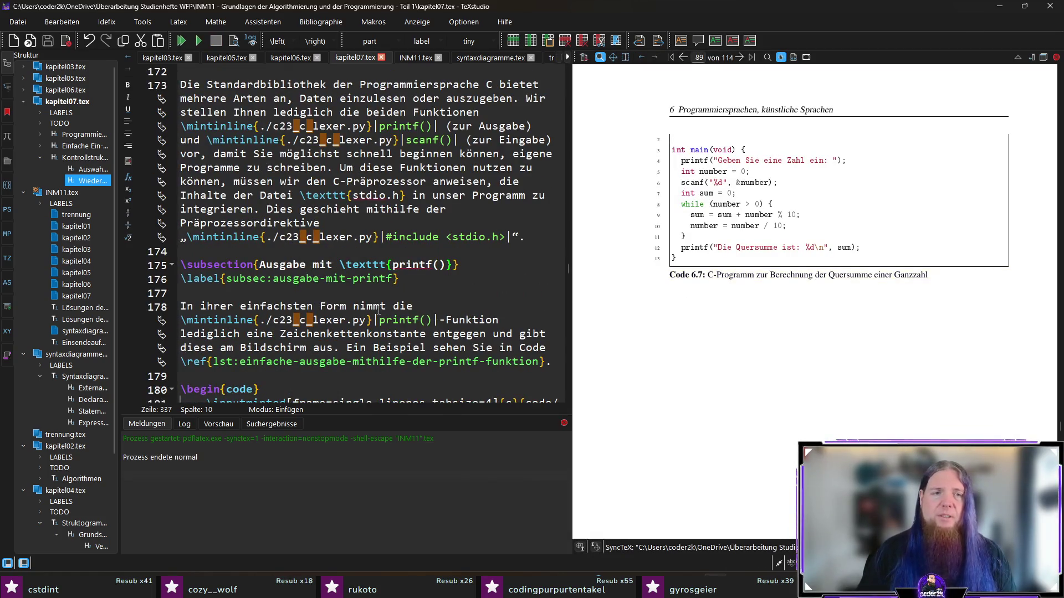
pyautogui.scroll(-5, 378, 309)
pyautogui.scroll(-5, 378, 310)
pyautogui.scroll(-5, 378, 309)
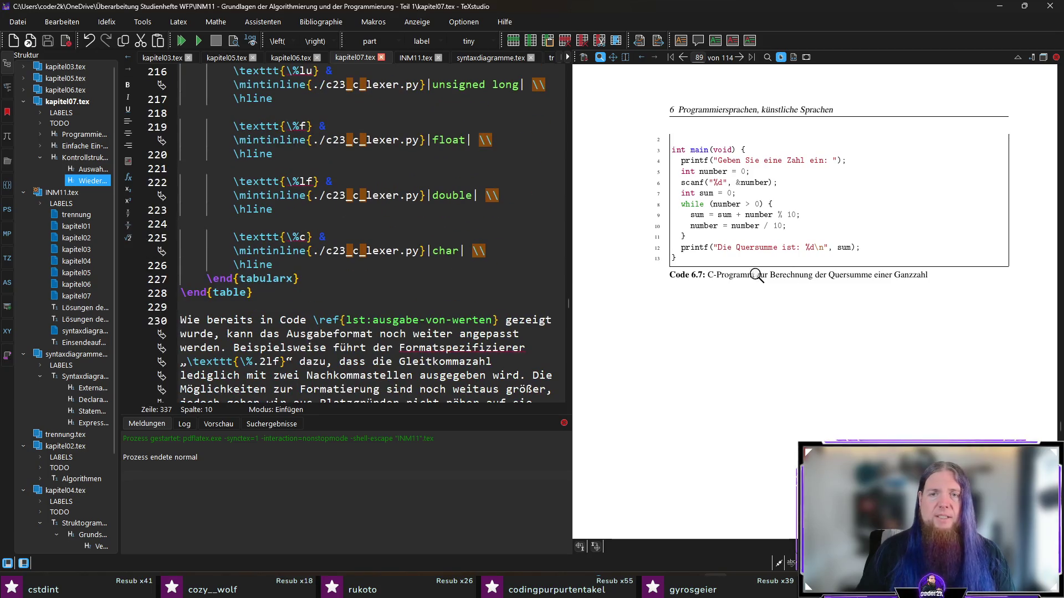
pyautogui.keyDown('ctrl'); pyautogui.click(753, 275); pyautogui.keyUp('ctrl')
pyautogui.tripleClick(269, 233)
pyautogui.write('Code \ref{lst:c-programm-zur-berechnung-der-quersumme-einer-ganzzahl} zeigt die Umsetzung ')
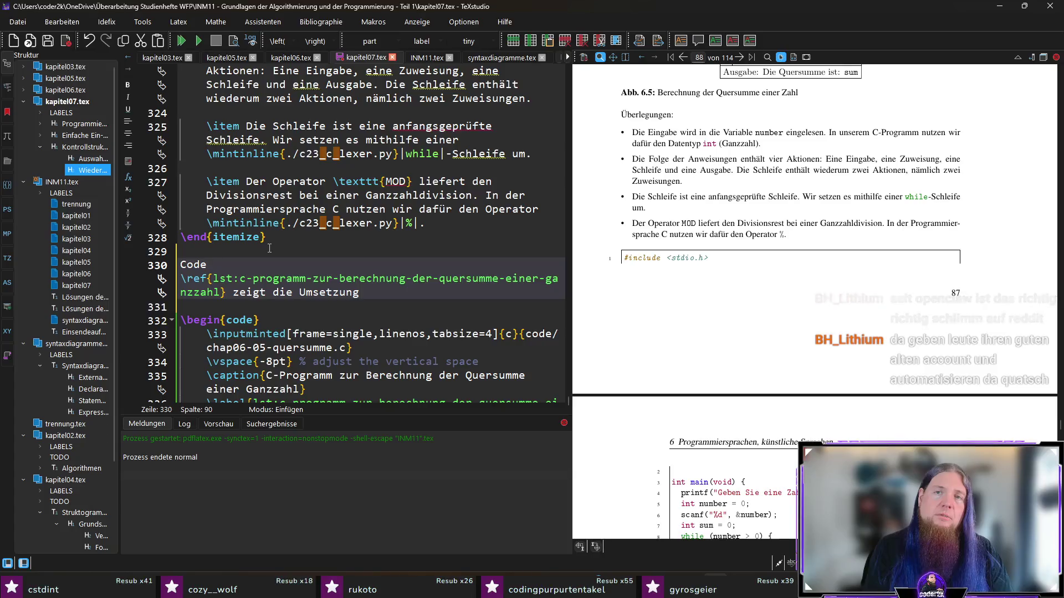
pyautogui.write('des in Abb')
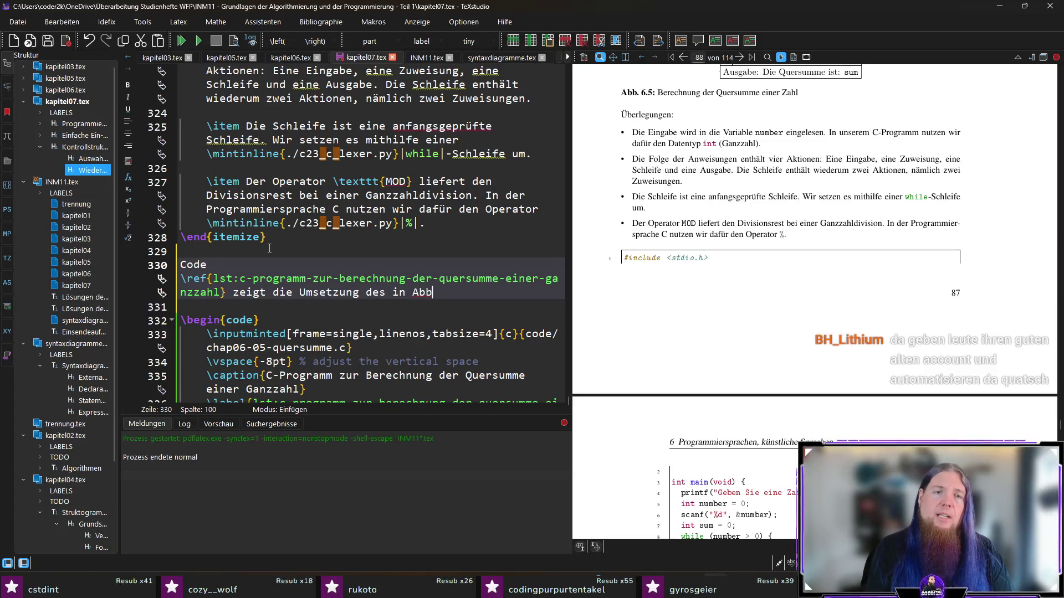
pyautogui.write('. \\ref{')
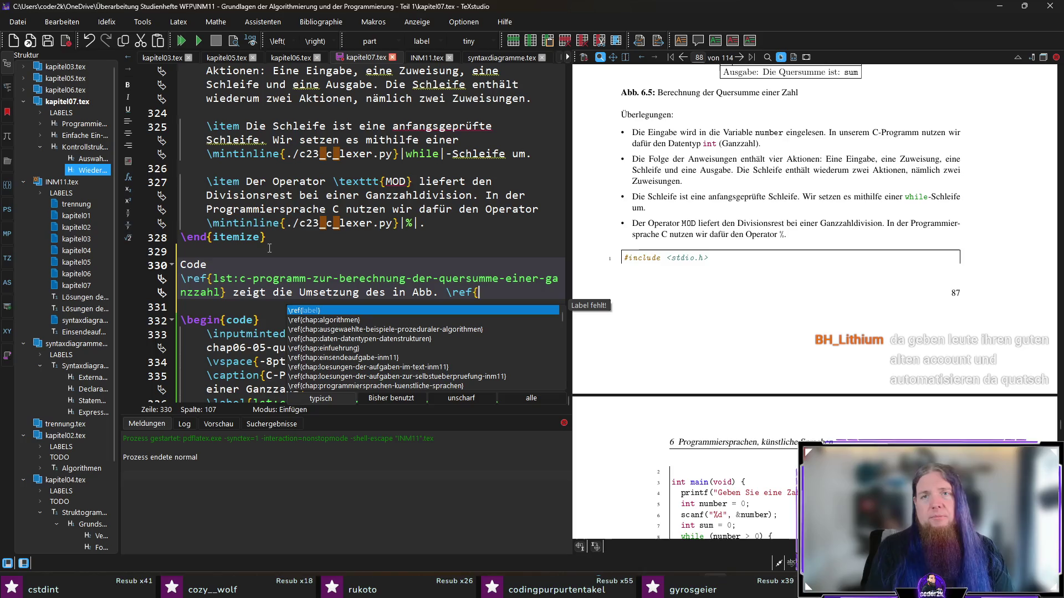
pyautogui.write('fig:')
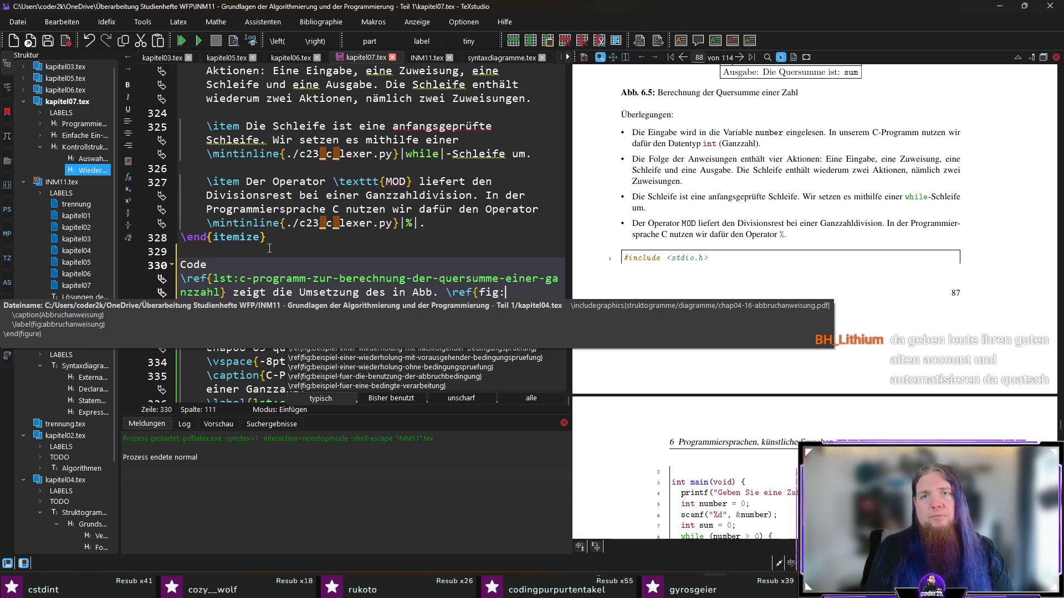
pyautogui.write('berechn')
# - Finish the sentence with \ref to the listing and structogram figure labels, ending "dargestellten Struktogramms.", and save
pyautogui.press('Return')
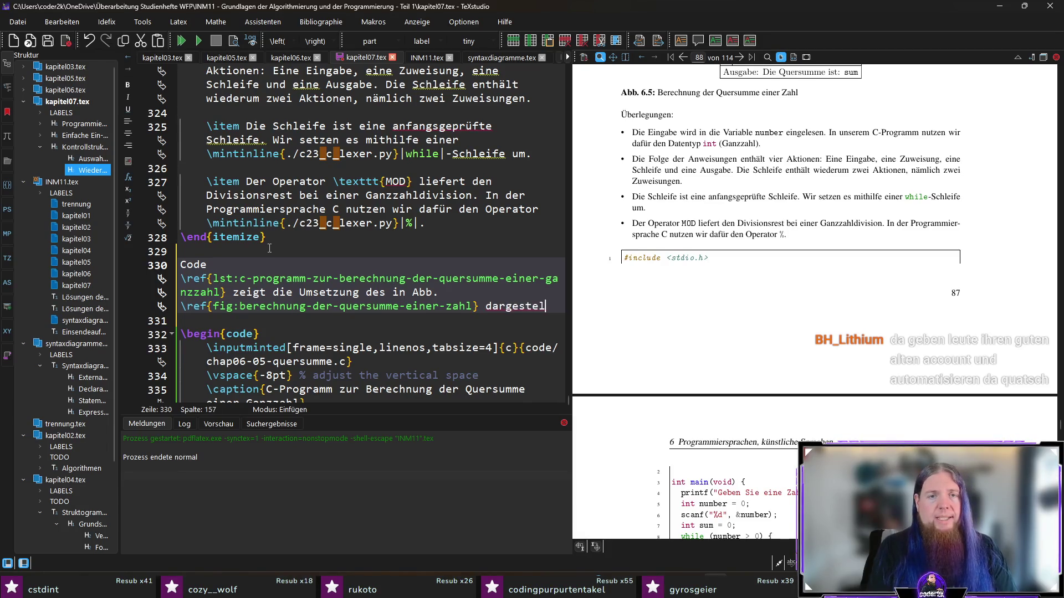
pyautogui.write('llten Stru')
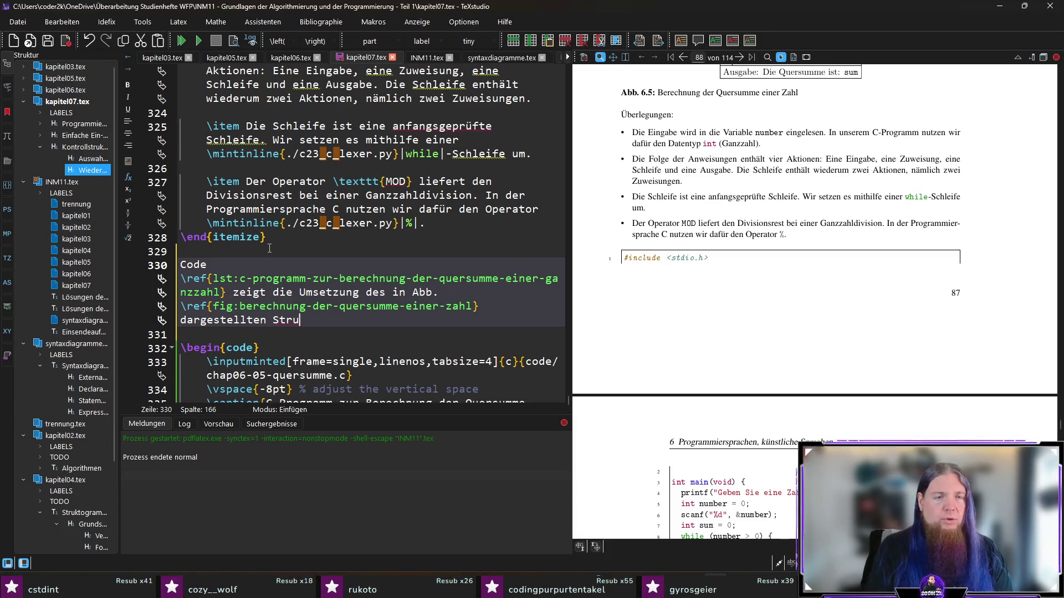
pyautogui.write('ktogramm')
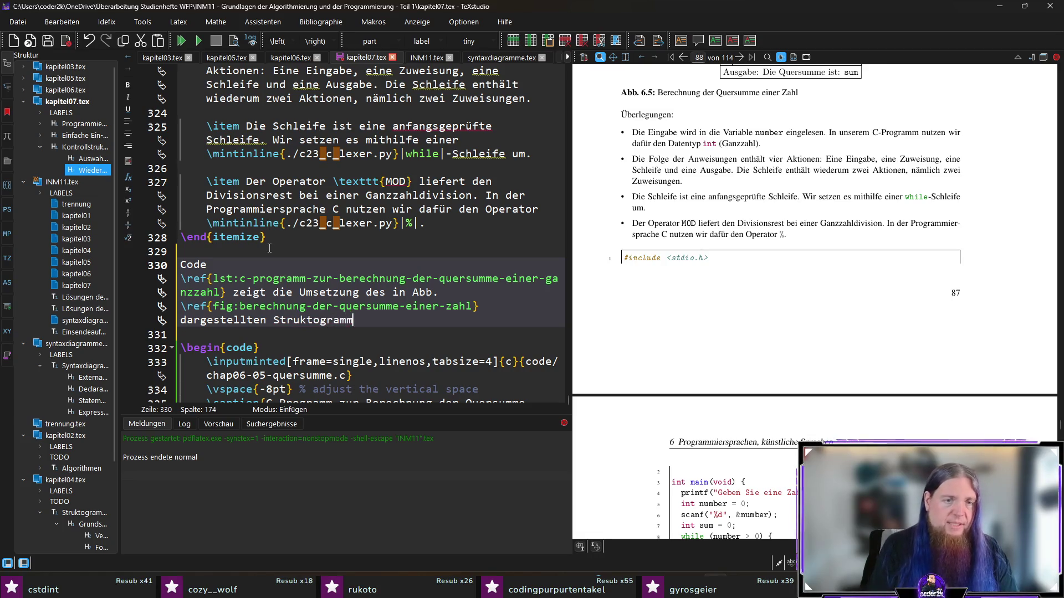
pyautogui.hotkey('ctrl', 's')
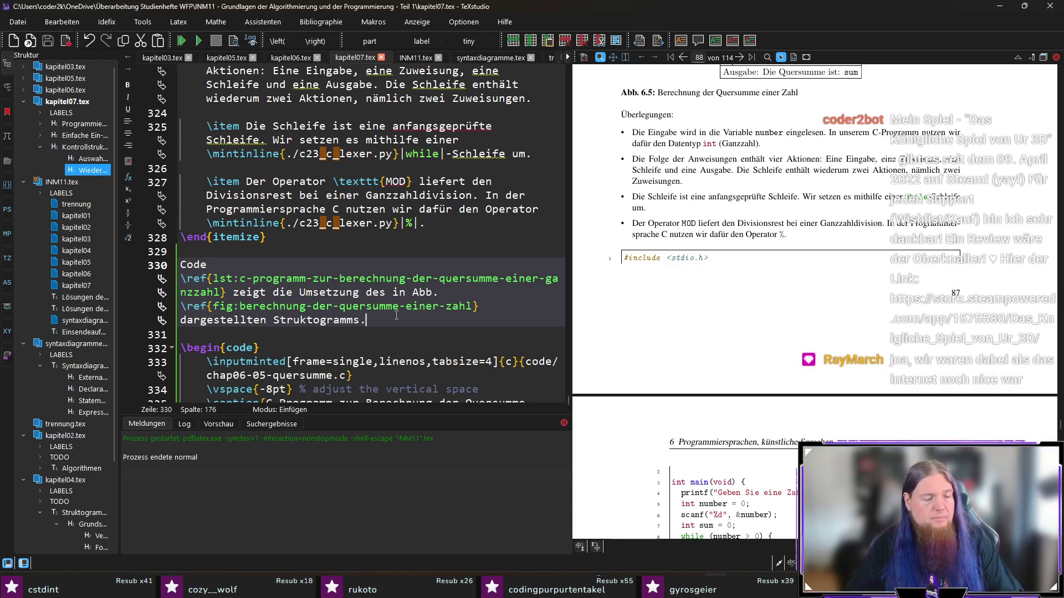
# - Recompile so page 87 reads "Code 6.7 zeigt die Umsetzung des in Abb. 6.5 dargestellten Struktogramms."
pyautogui.press('F5')
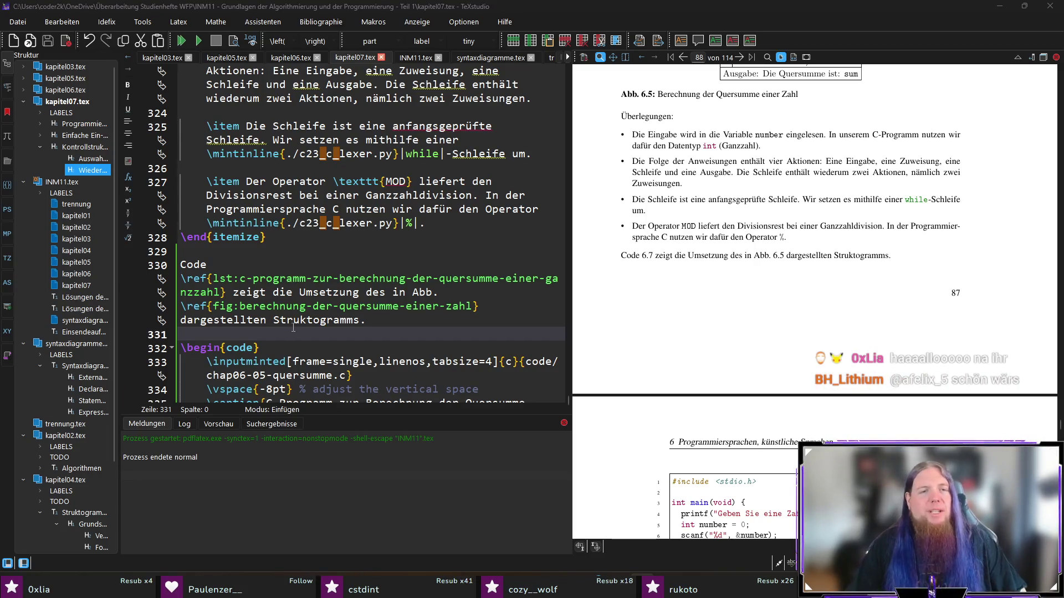
pyautogui.click(423, 333)
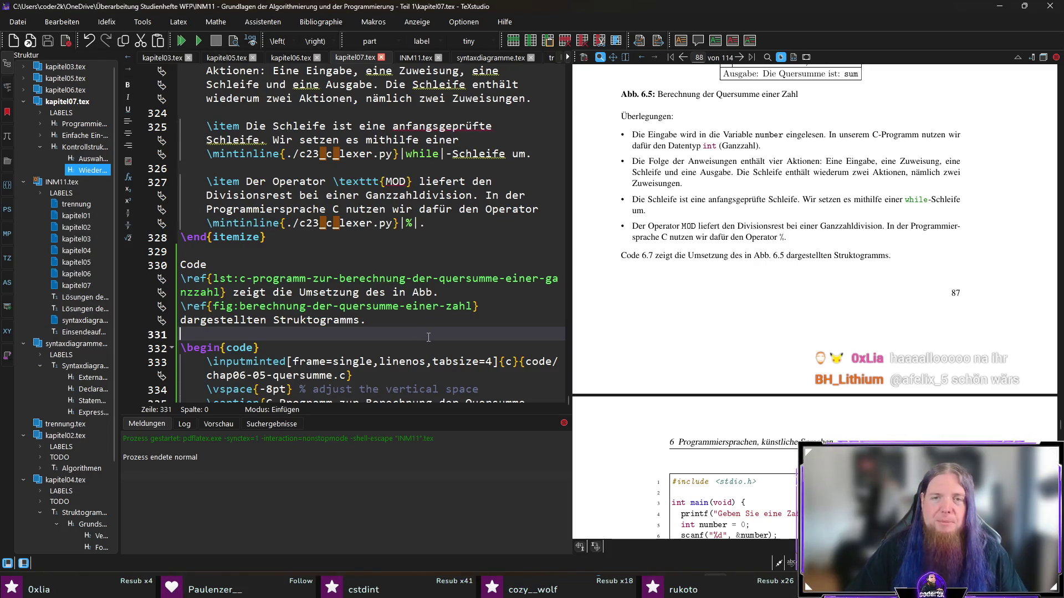
pyautogui.scroll(-2, 428, 336)
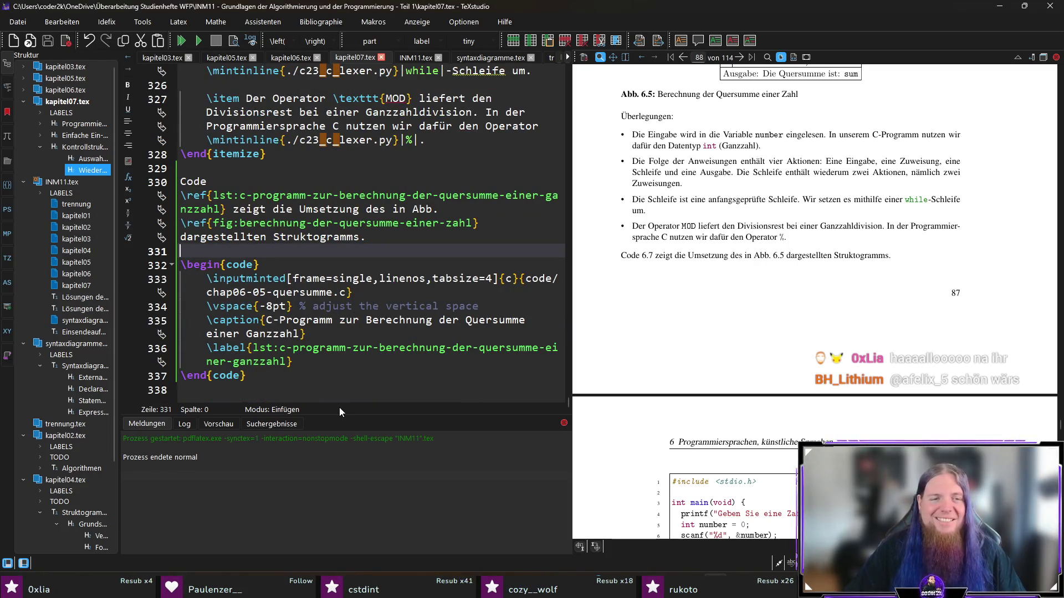
pyautogui.click(342, 390)
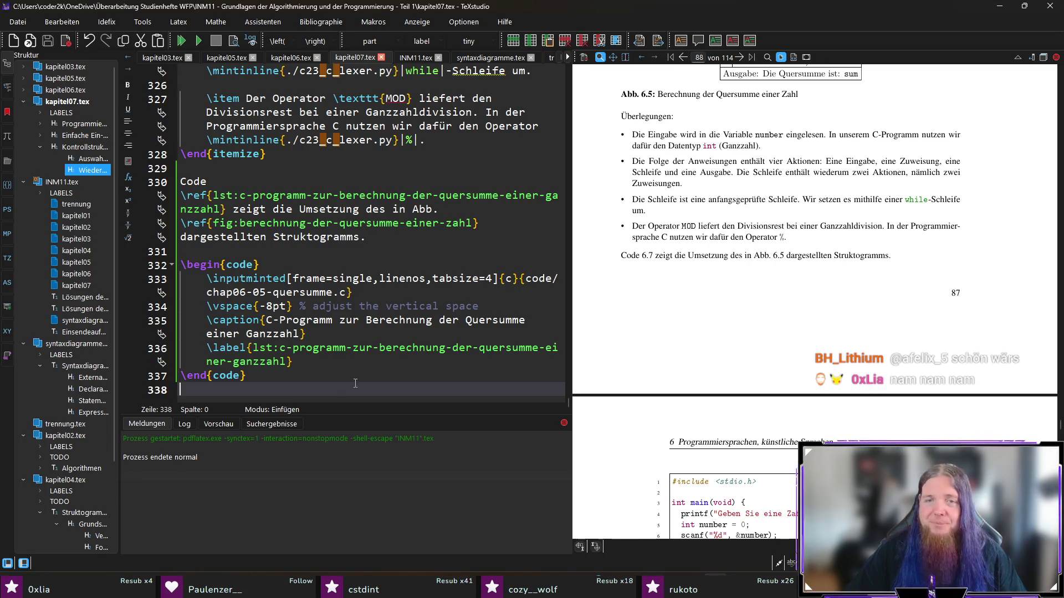
pyautogui.scroll(-1, 652, 274)
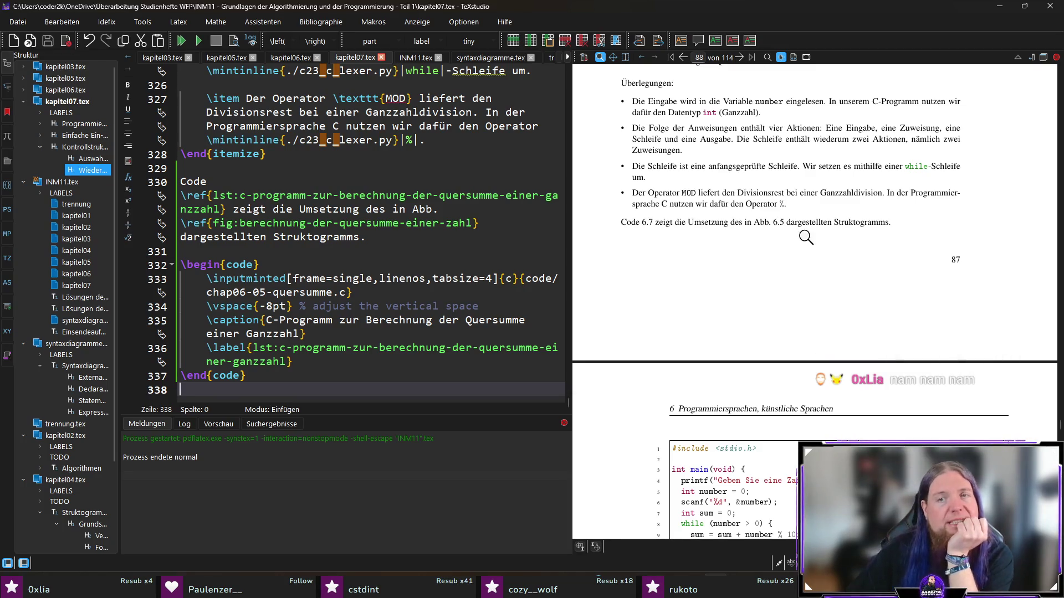
pyautogui.scroll(-5, 893, 274)
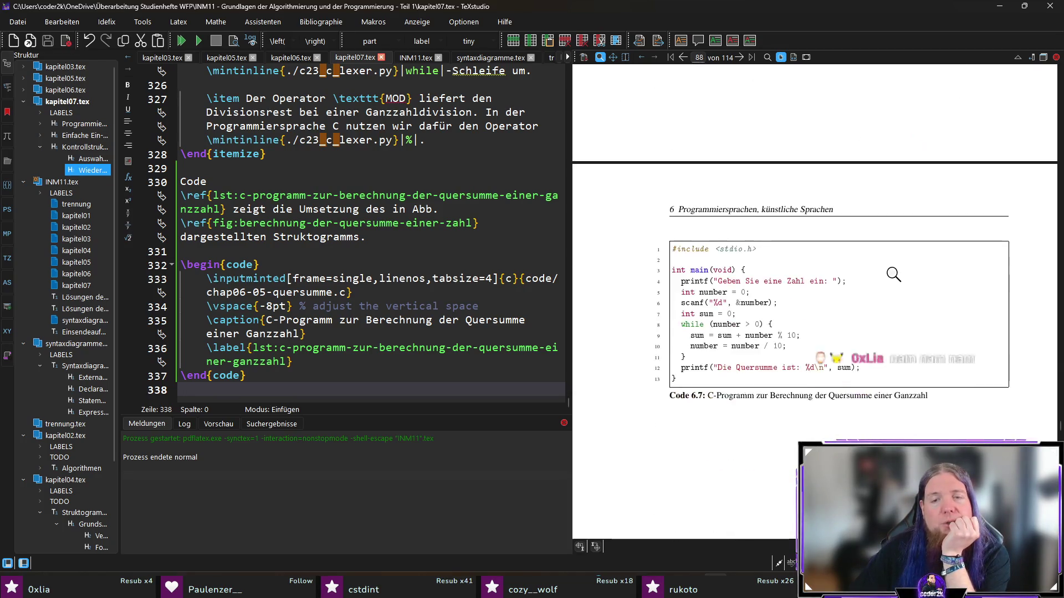
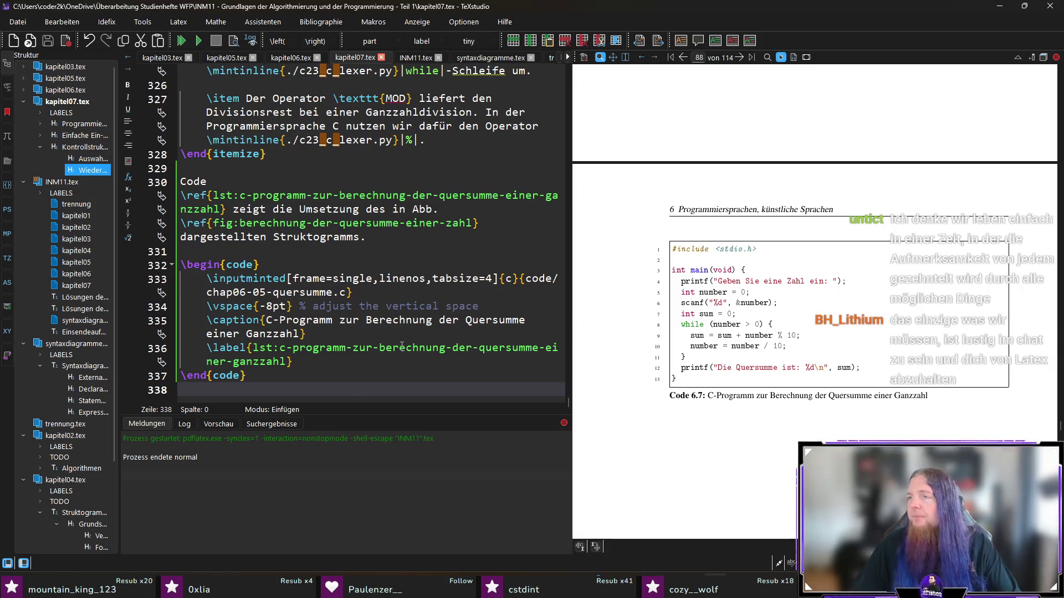
# - Write the paragraph 'Die bisher betrachteten Beispielprogramme sind insofern nicht benutzerfreundlich…' below the code listing, fixing typos
pyautogui.press('Return')
pyautogui.press('Return')
pyautogui.press('Up')
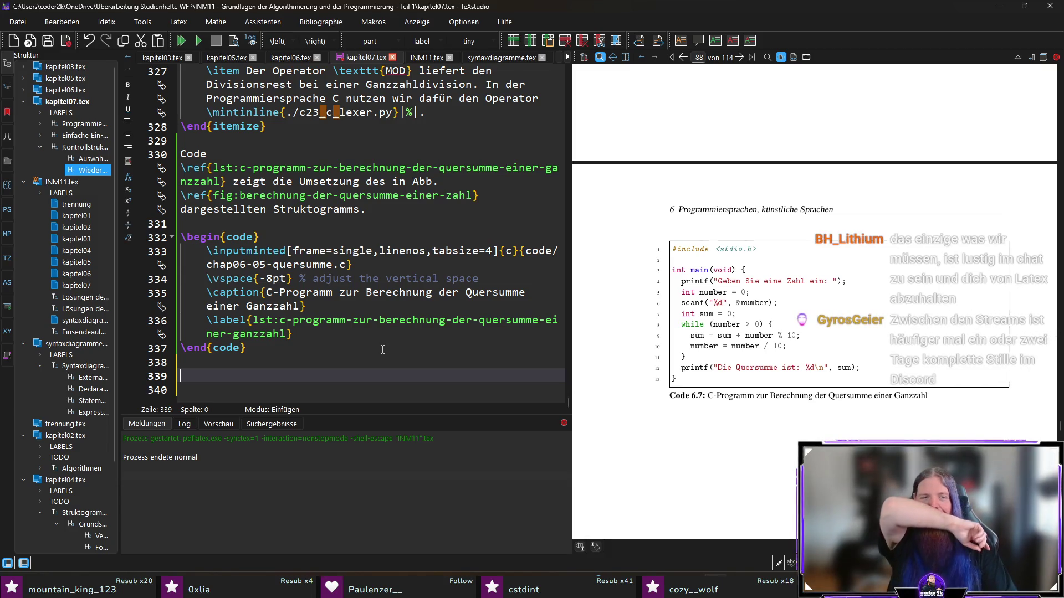
pyautogui.write('Als ein nächstes Beispiel be')
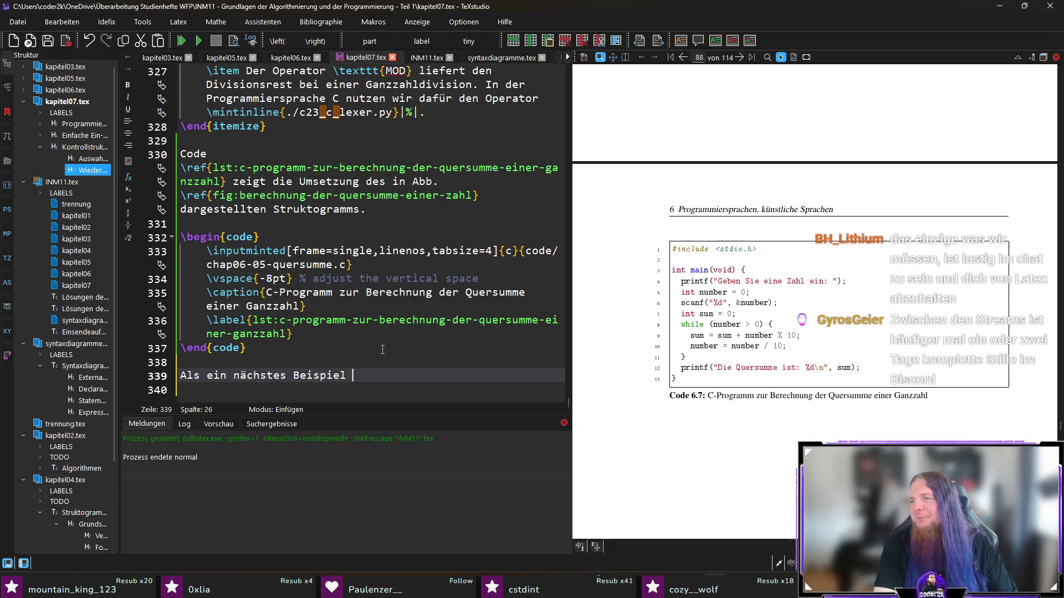
pyautogui.write('trachten')
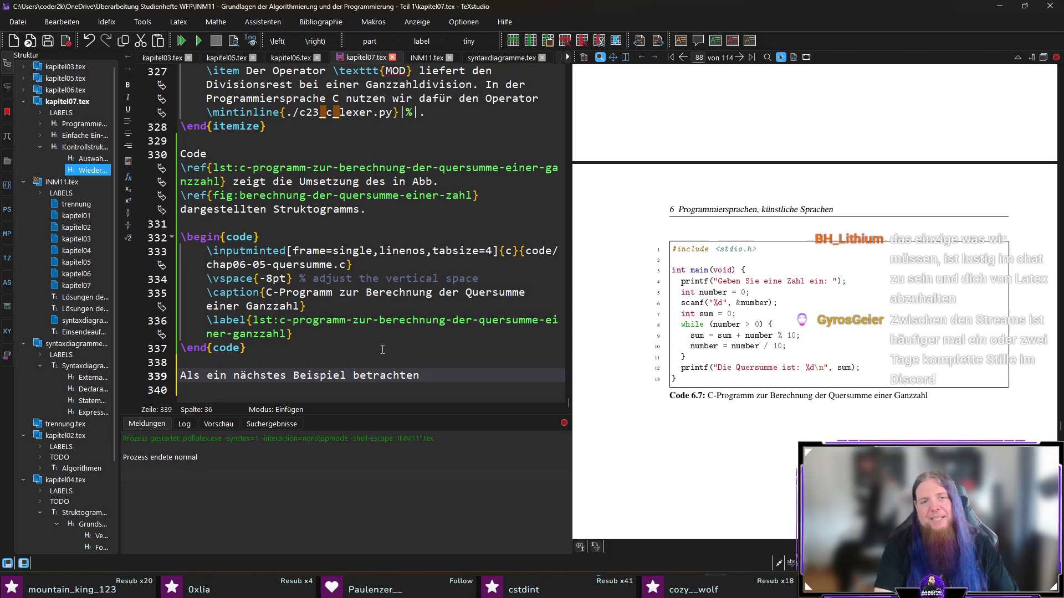
pyautogui.hotkey('shift', 'Home')
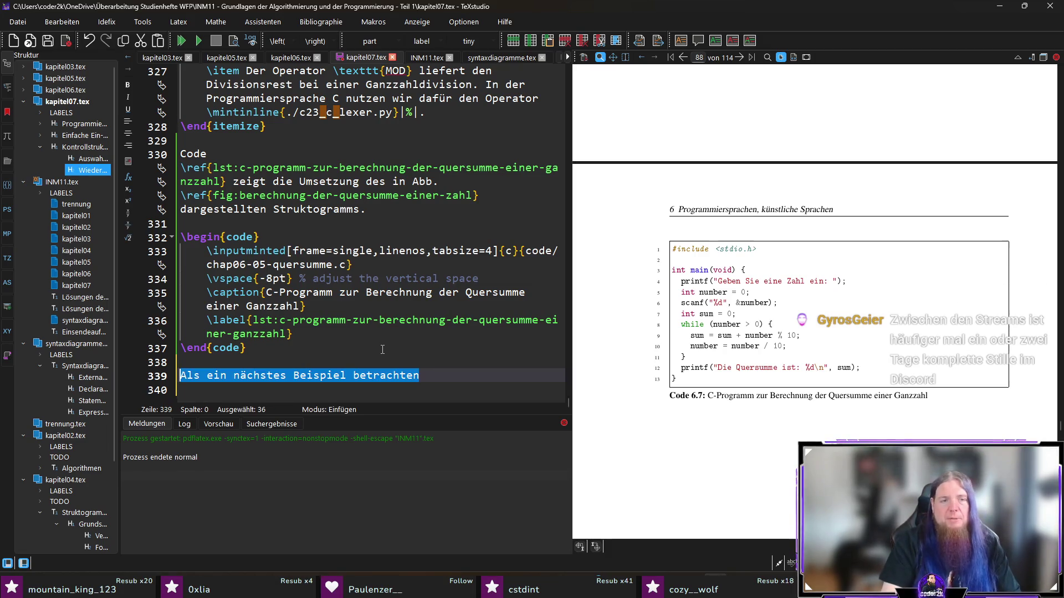
pyautogui.write('Die ')
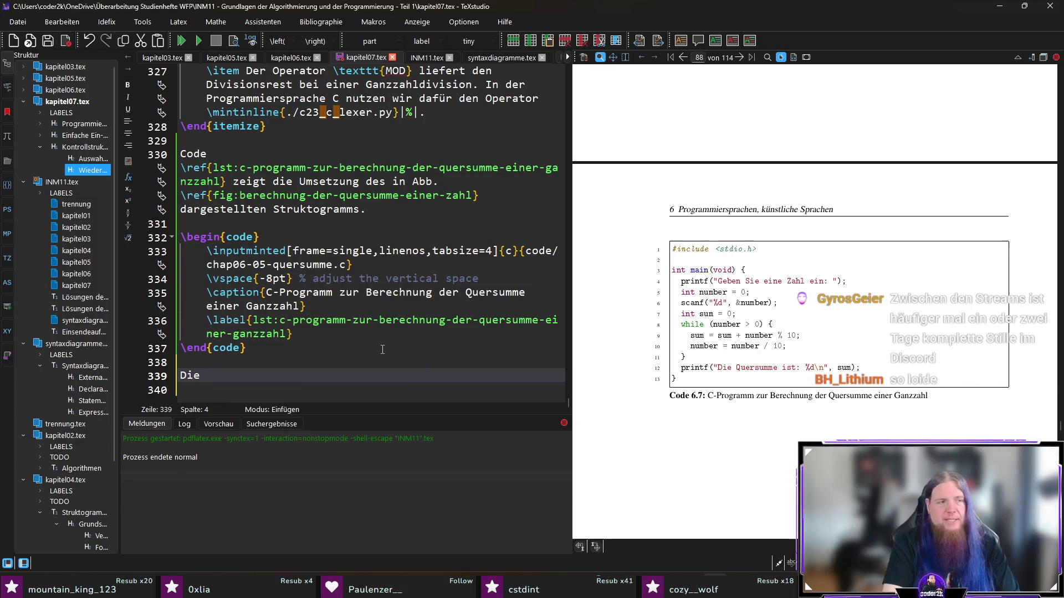
pyautogui.write('bisher betrachteten ')
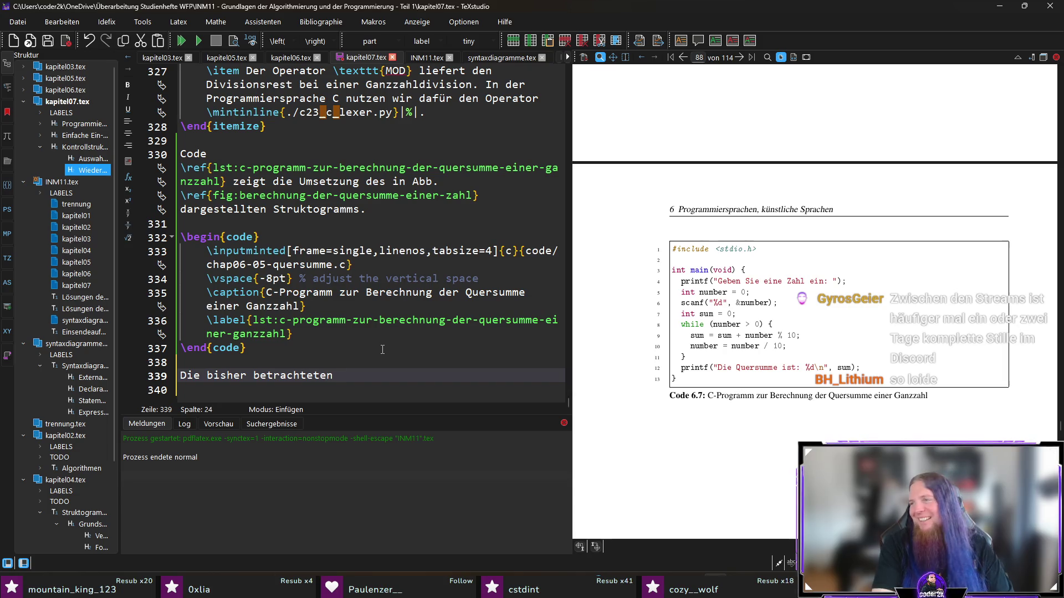
pyautogui.write('Beispielprogramme ')
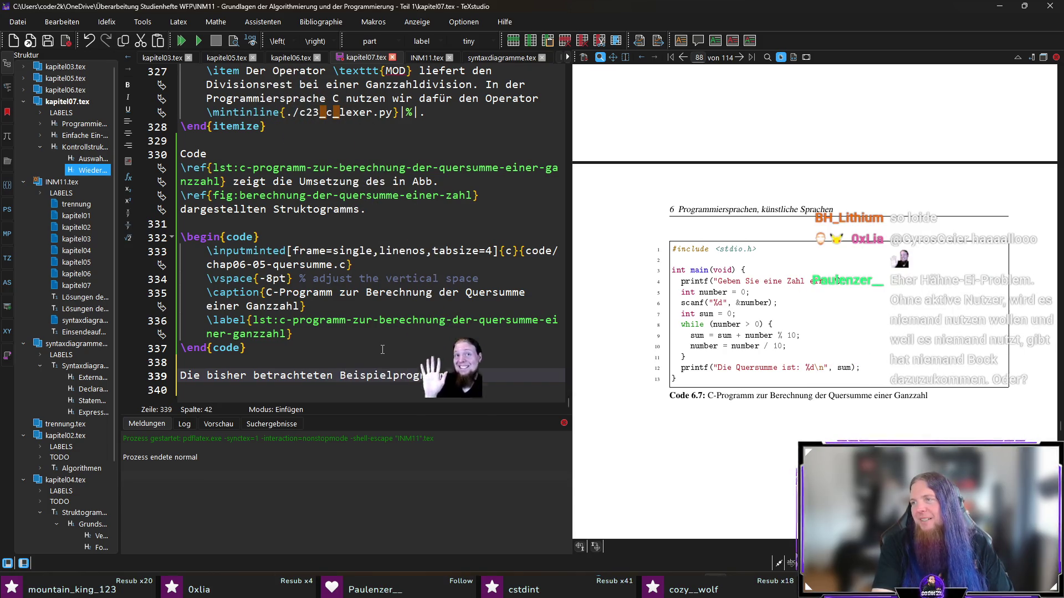
pyautogui.write('sind isofern')
pyautogui.press('BackSpace')
pyautogui.press('BackSpace')
pyautogui.press('BackSpace')
pyautogui.write('nsofern')
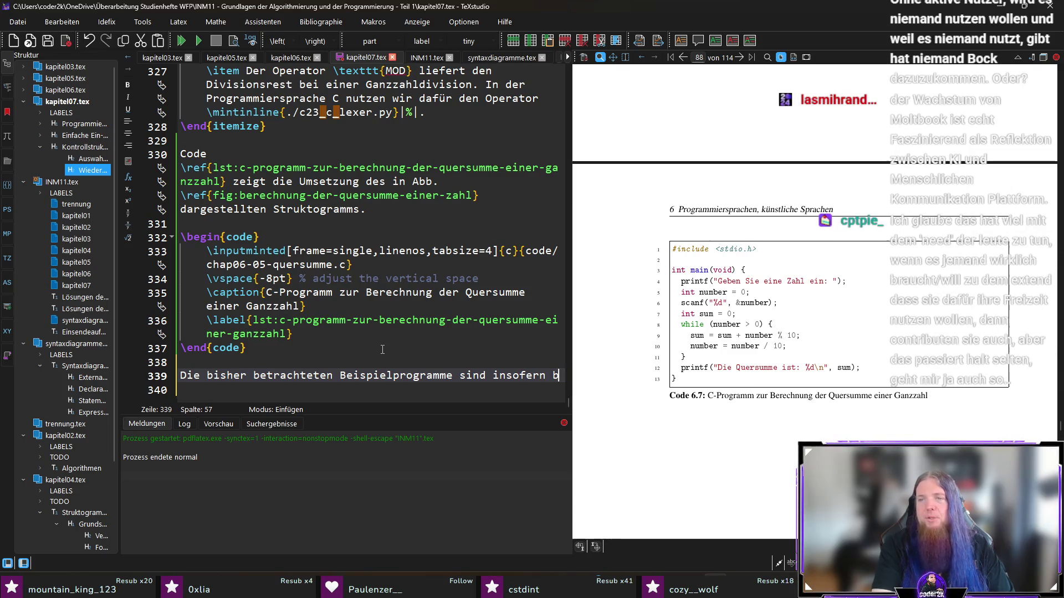
pyautogui.press('BackSpace')
pyautogui.write('ni')
pyautogui.write('cht benutz')
pyautogui.write('erfreundlich, wei')
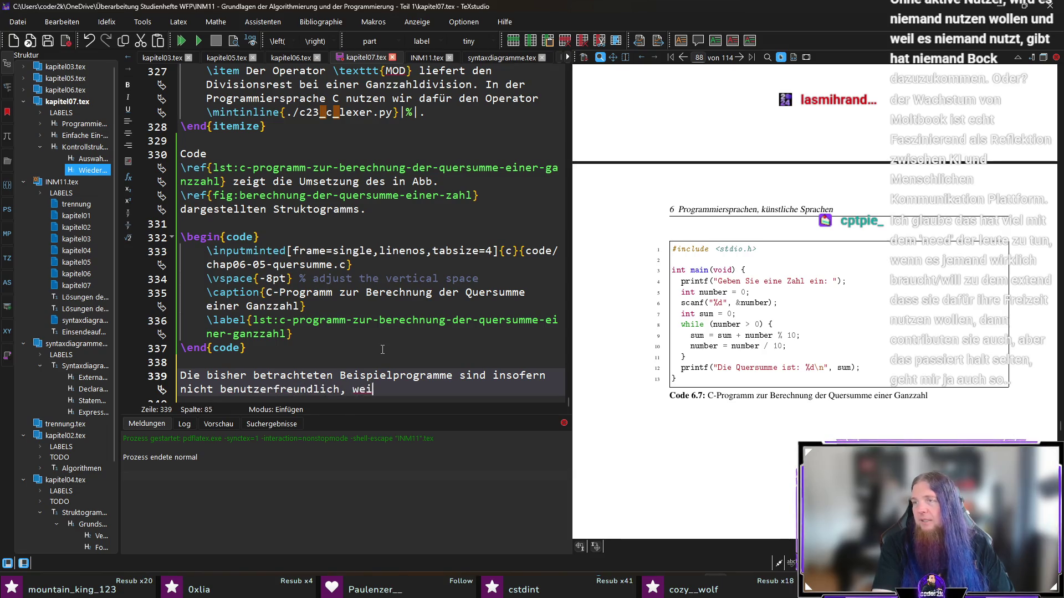
pyautogui.write(' Wiederholung des Programms ')
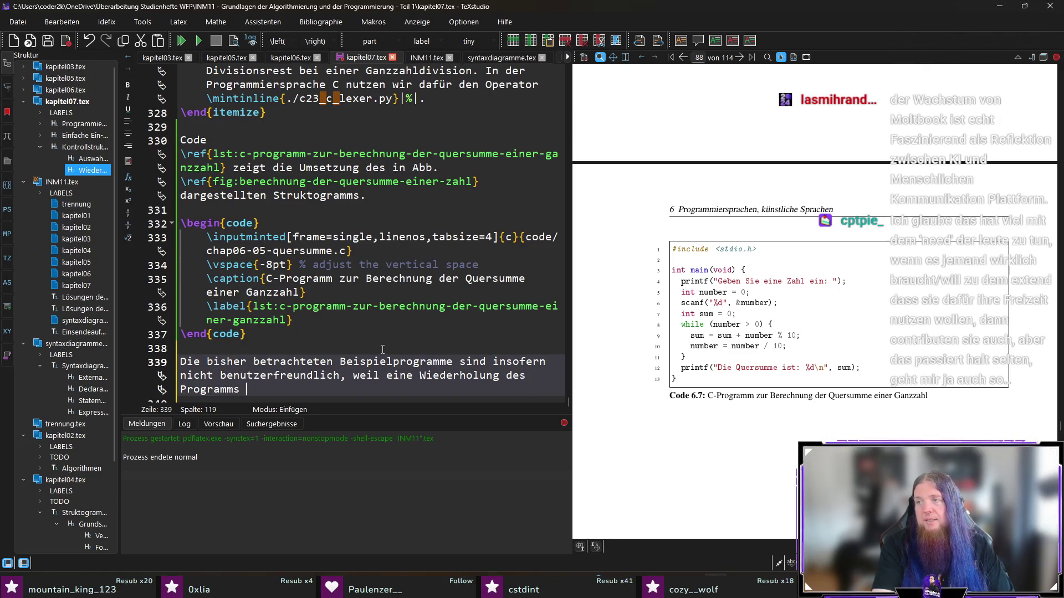
pyautogui.write('mit anderen Ei')
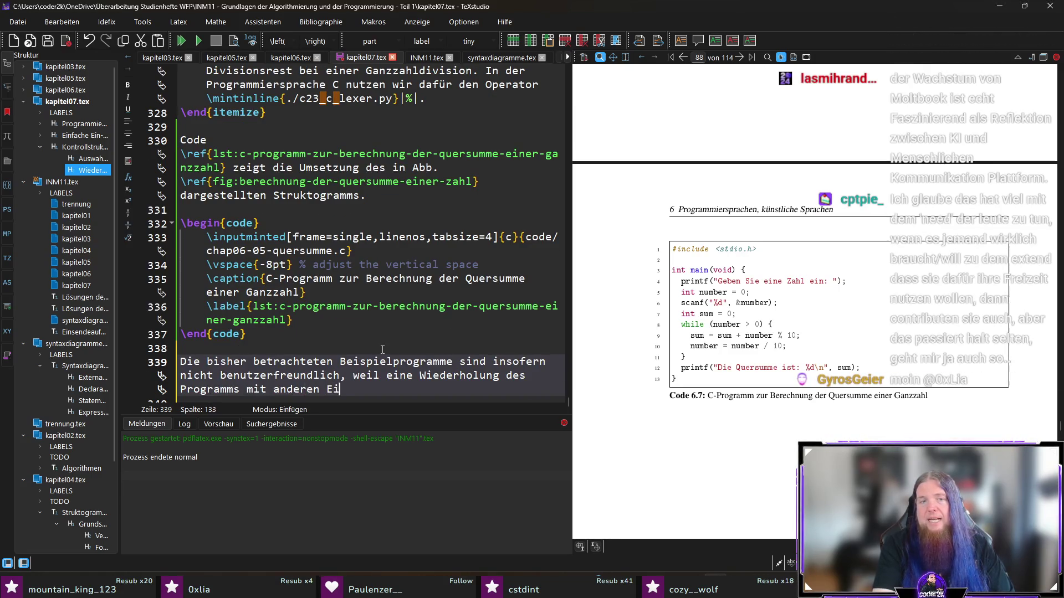
pyautogui.write('ngaben nur durch einen')
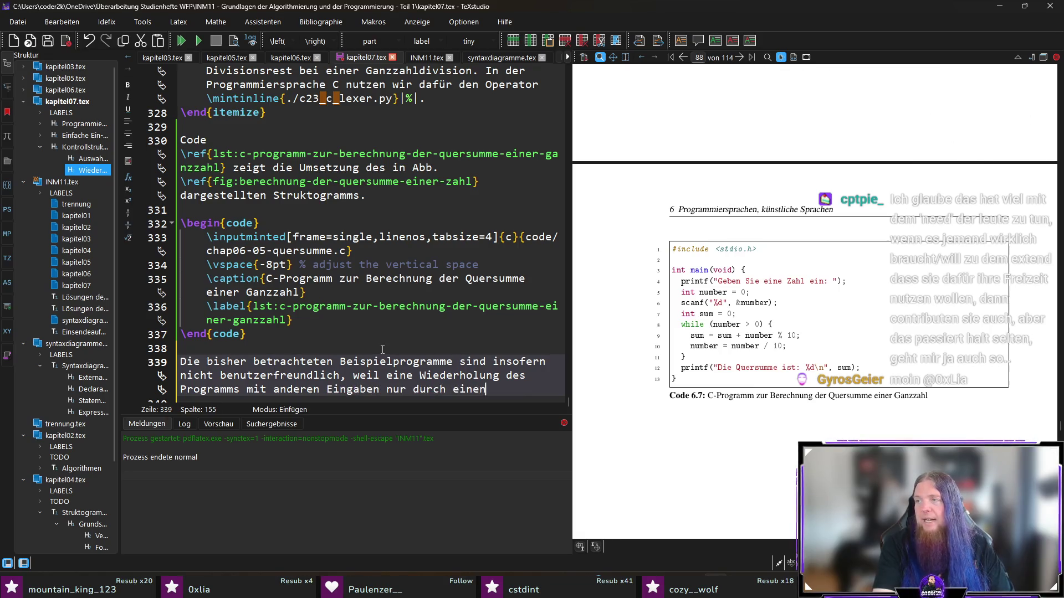
pyautogui.write(' Neustarte des Pro')
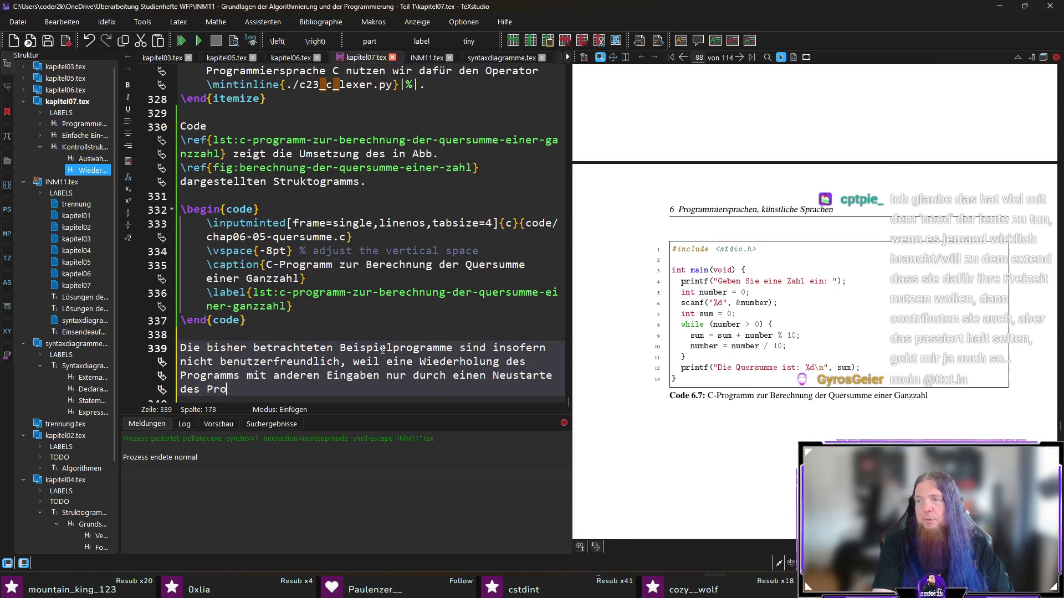
pyautogui.write('gramms möglich ist.')
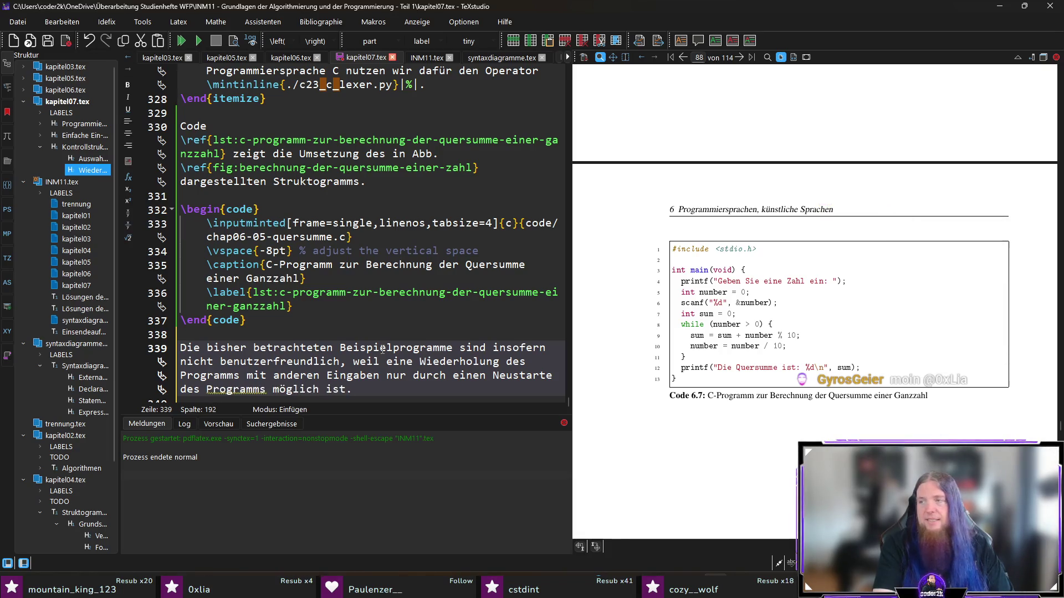
pyautogui.write('eispiel aus der Einleitung zu diesem Sut')
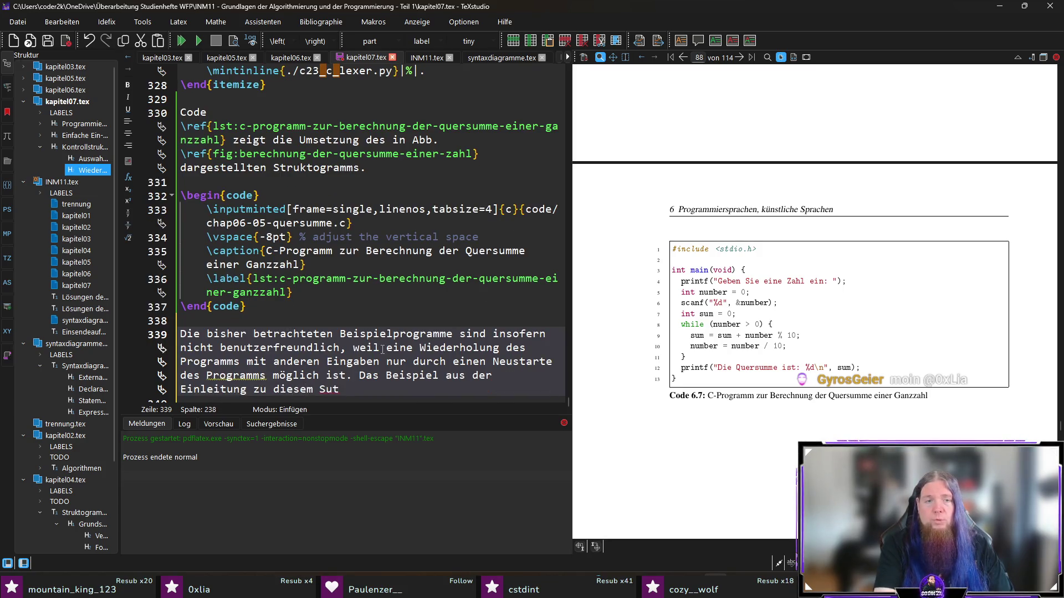
pyautogui.press('BackSpace')
pyautogui.press('BackSpace')
pyautogui.write('tudienheft sol')
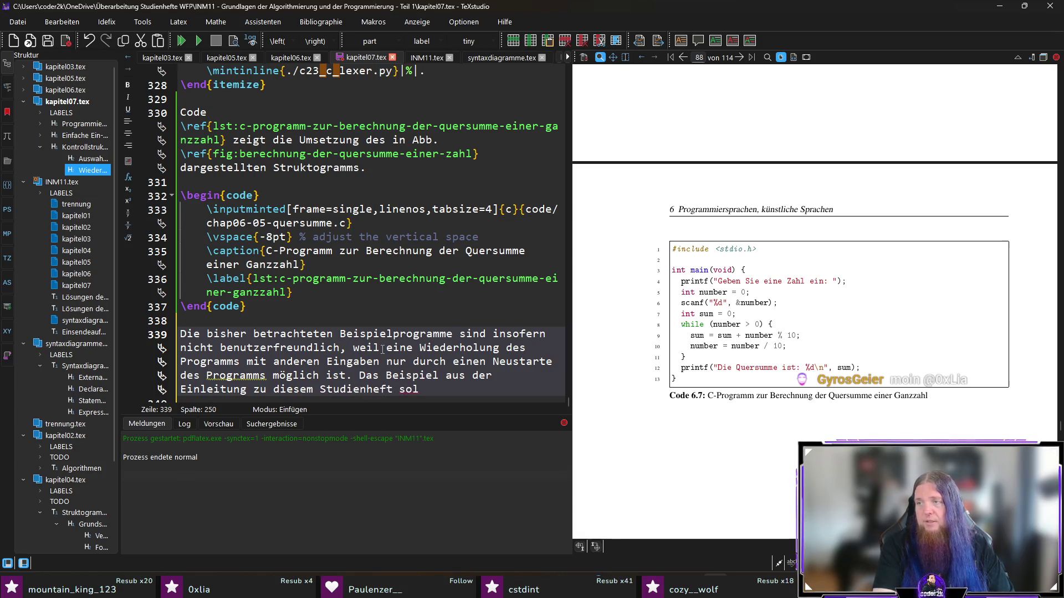
pyautogui.write('l nun v')
pyautogui.write('esbezüglich verbessert werden.')
pyautogui.press('Return')
pyautogui.press('Return')
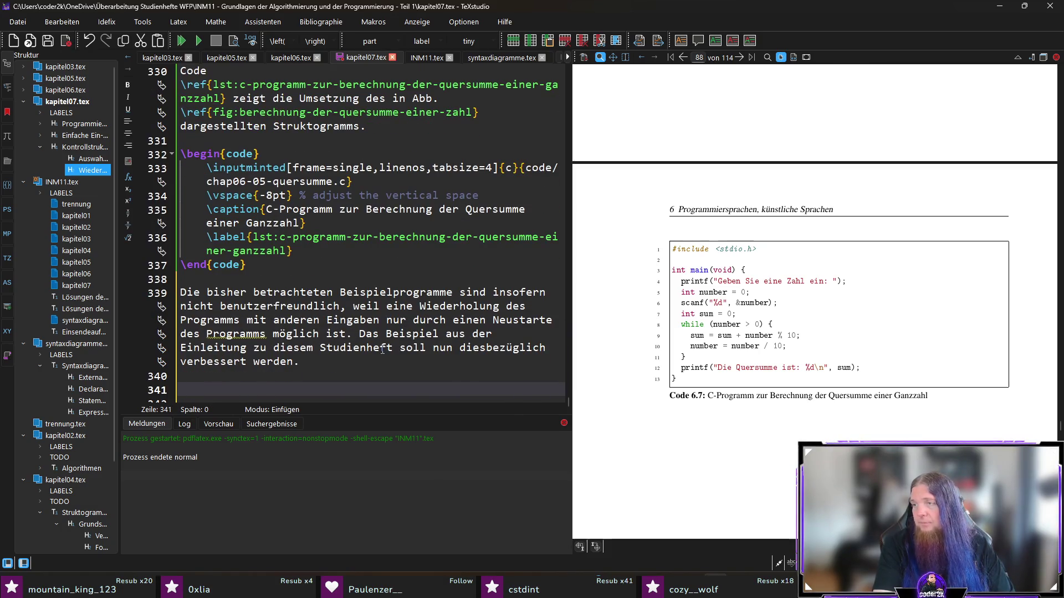
pyautogui.write('ie Benutzeruin')
# - Write the paragraph on sparjahre.c users choosing to rerun, fix the 'AUsführung' typo, and save kapitel07.tex
pyautogui.press('BackSpace')
pyautogui.press('BackSpace')
pyautogui.write('zw. der Benutzer des Programms \\texttt{spar')
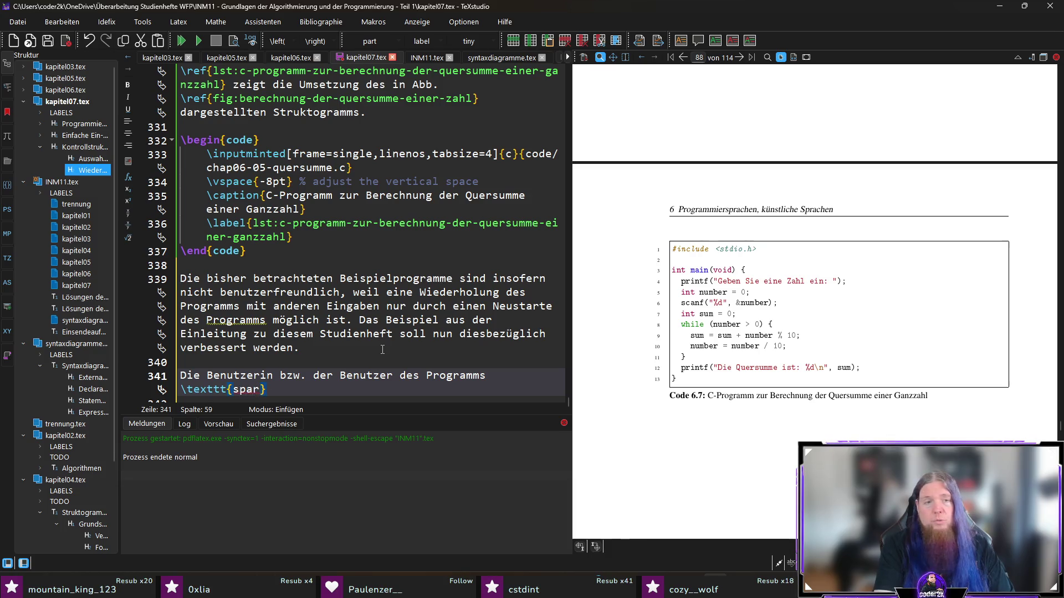
pyautogui.write('jahre.c} s')
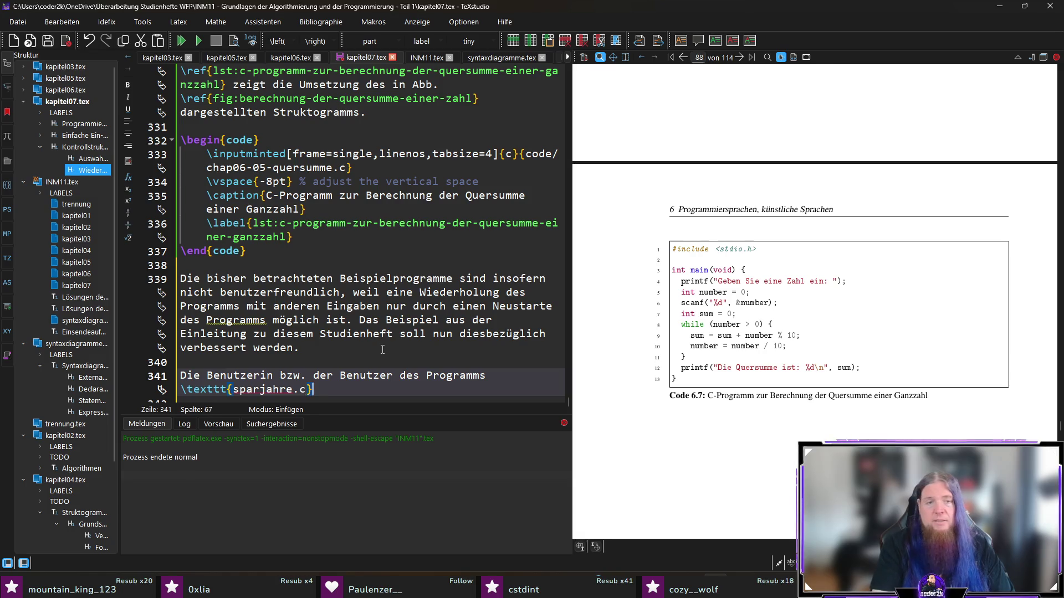
pyautogui.write('oll am Ende der erstmaligen Ausfü')
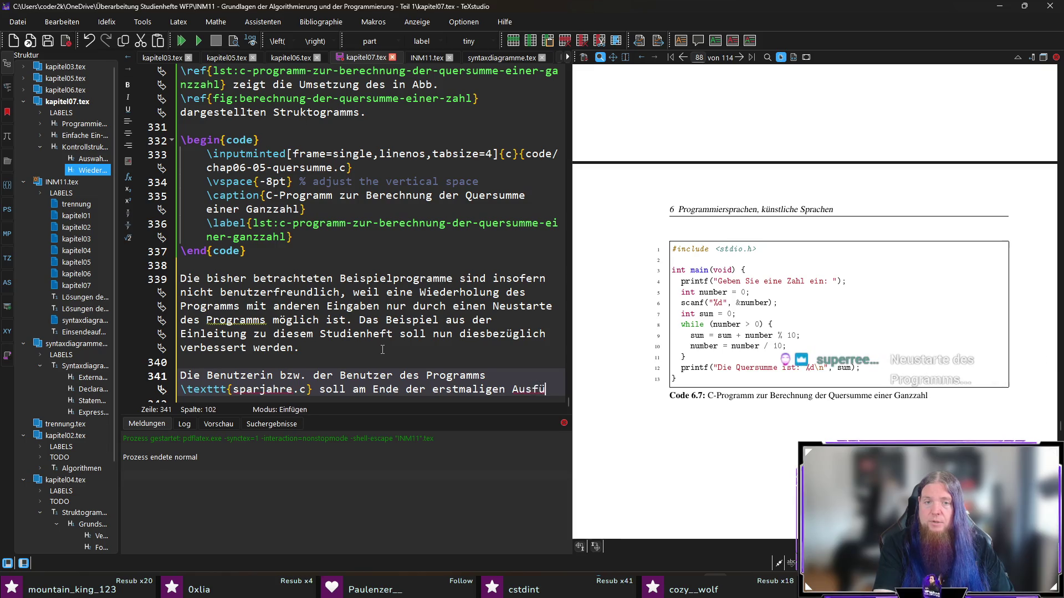
pyautogui.write('hrung entscheiden können, ob sie oder er eine ')
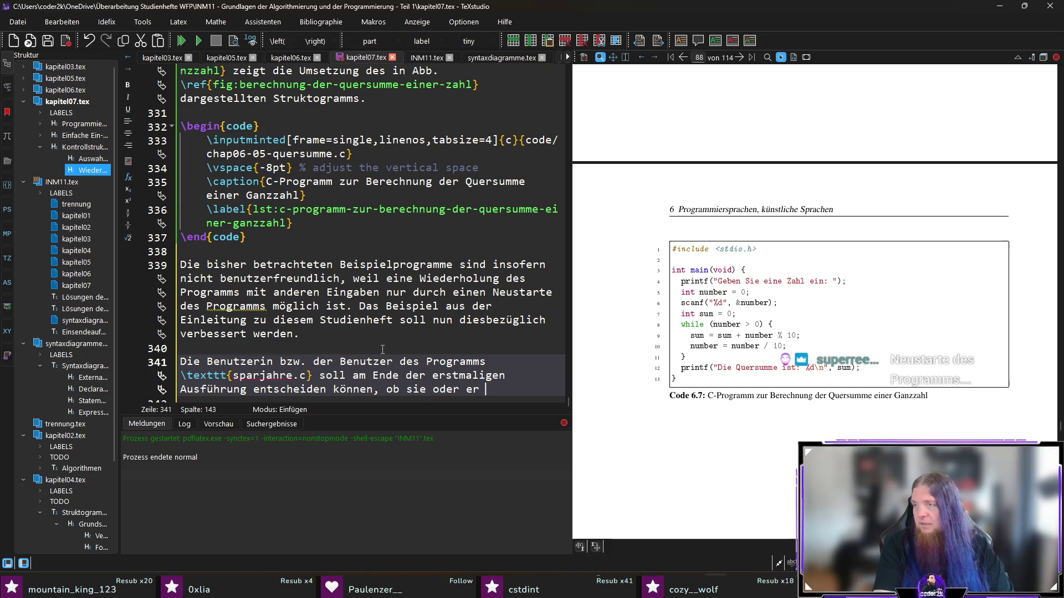
pyautogui.write('wiederholte')
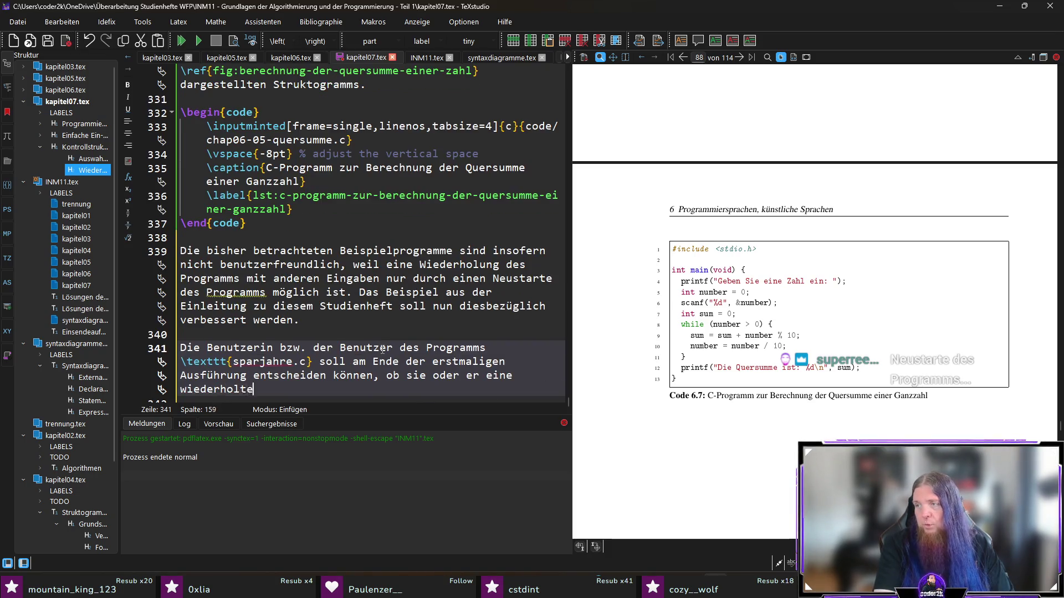
pyautogui.write(' AUsführung des Pr')
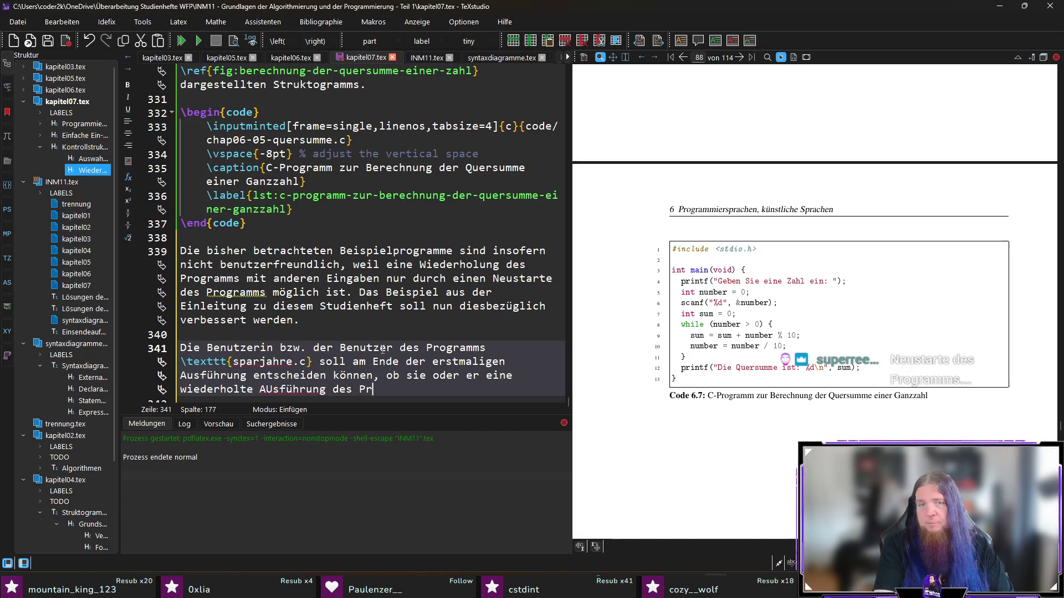
pyautogui.write('ogram')
pyautogui.hotkey('ctrl', 'Left')
pyautogui.hotkey('ctrl', 'Left')
pyautogui.hotkey('ctrl', 'Left')
pyautogui.press('Right')
pyautogui.press('Delete')
pyautogui.write('u')
pyautogui.press('End')
pyautogui.write('wünscht.')
pyautogui.scroll(-1, 524, 366)
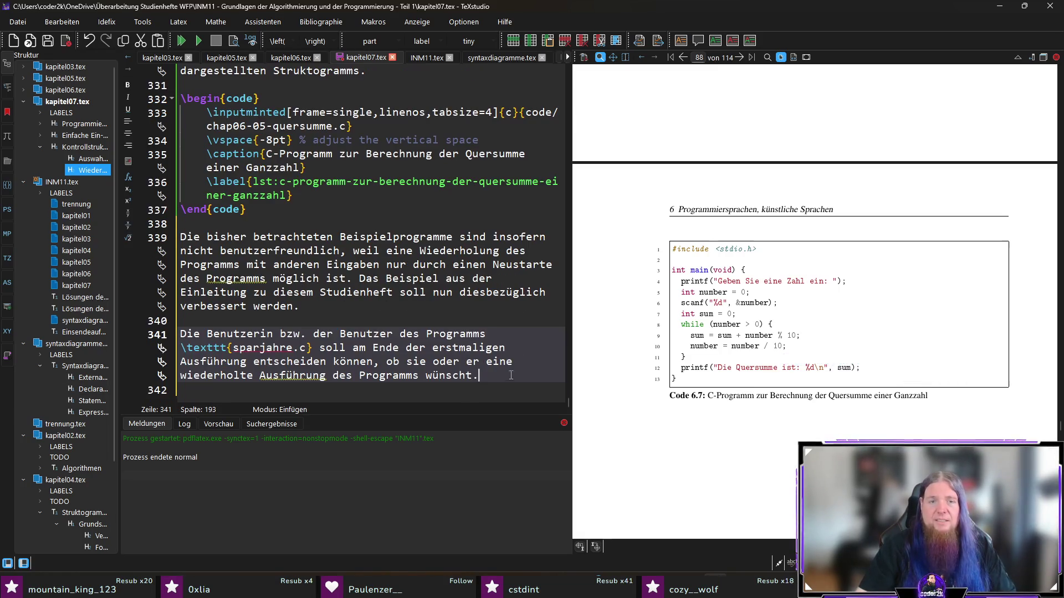
pyautogui.hotkey('ctrl', 's')
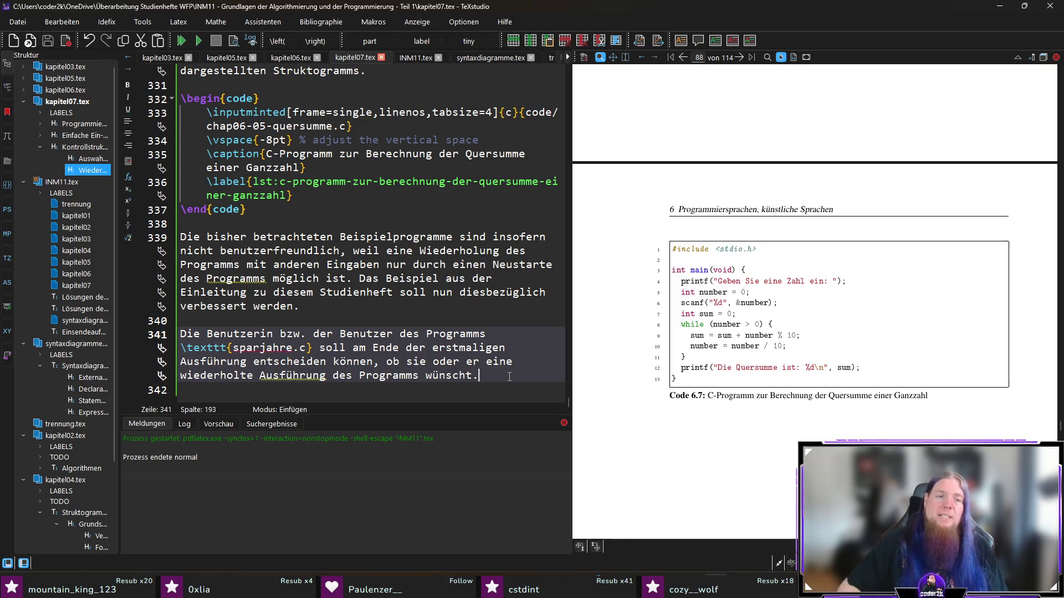
# - Tidy the empty line below the paragraph, then switch to PyCharm and inspect a project entry's context actions
pyautogui.click(492, 393)
pyautogui.press('BackSpace')
pyautogui.press('Return')
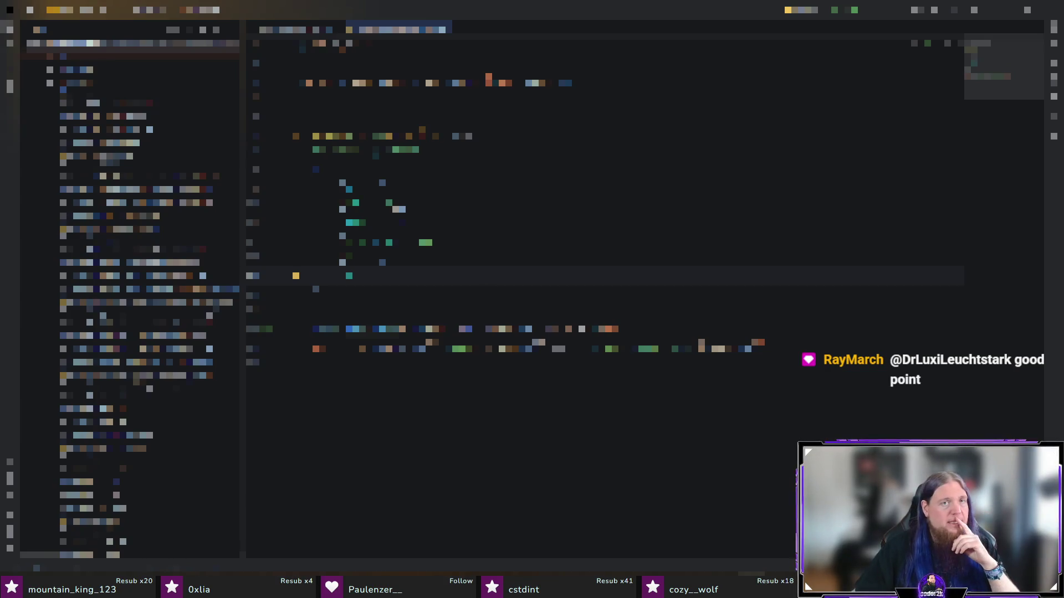
pyautogui.rightClick(96, 86)
pyautogui.moveTo(195, 89)
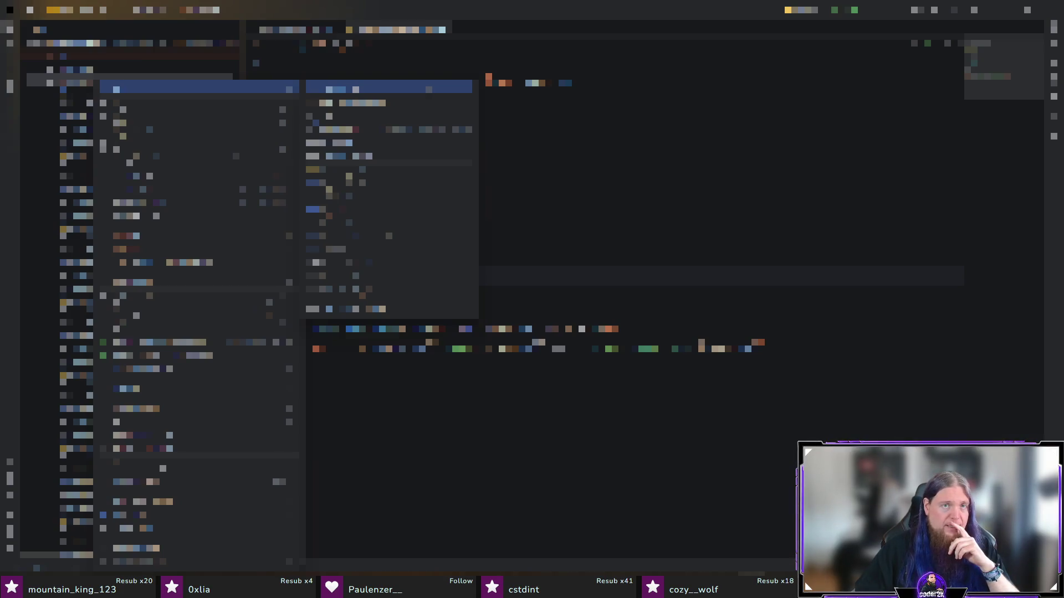
pyautogui.click(358, 88)
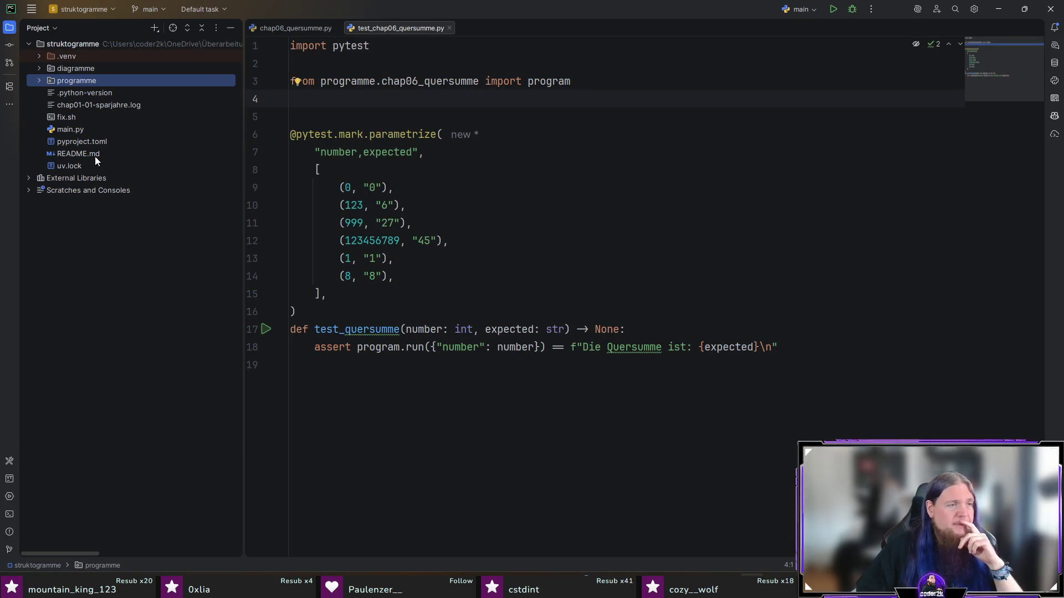
# - Create the Python file chap06-01-programmwiederholung.py inside the diagramme folder
pyautogui.click(39, 68)
pyautogui.scroll(-5, 135, 151)
pyautogui.scroll(-2, 135, 150)
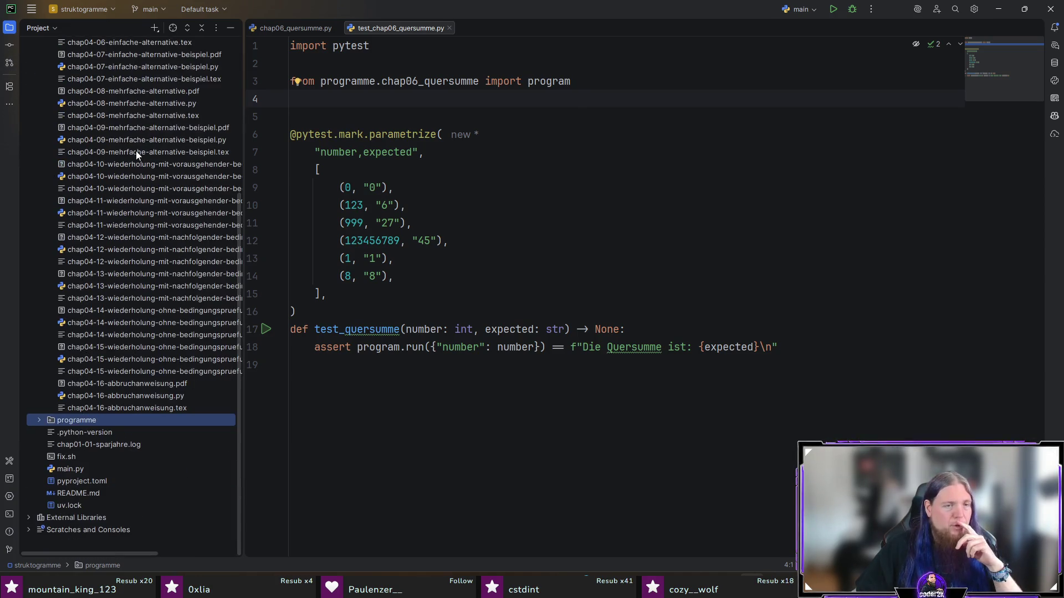
pyautogui.scroll(5, 143, 193)
pyautogui.scroll(2, 106, 119)
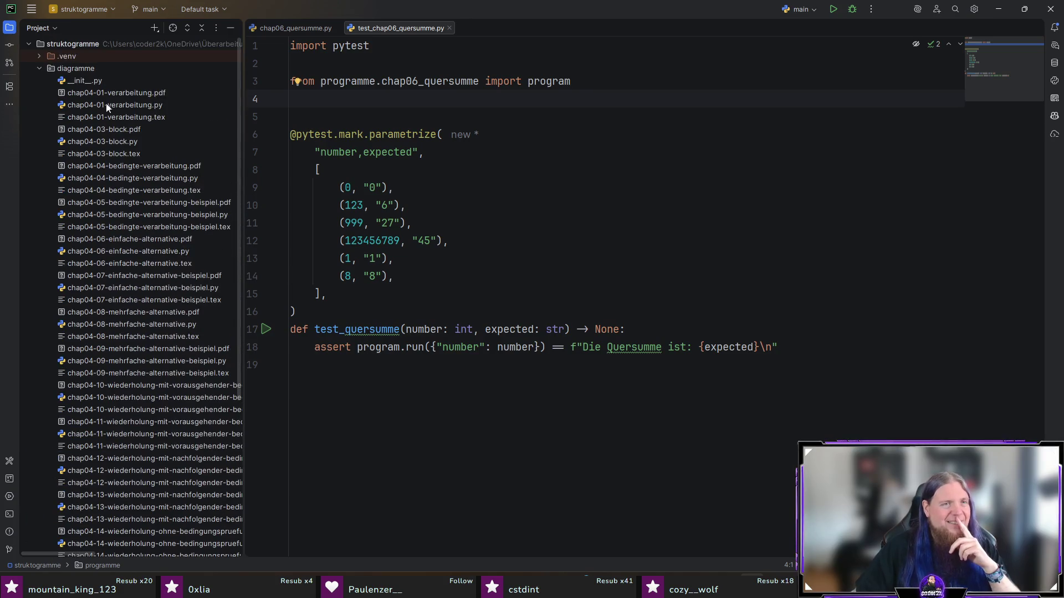
pyautogui.rightClick(94, 72)
pyautogui.click(351, 78)
pyautogui.write('chap06-01-')
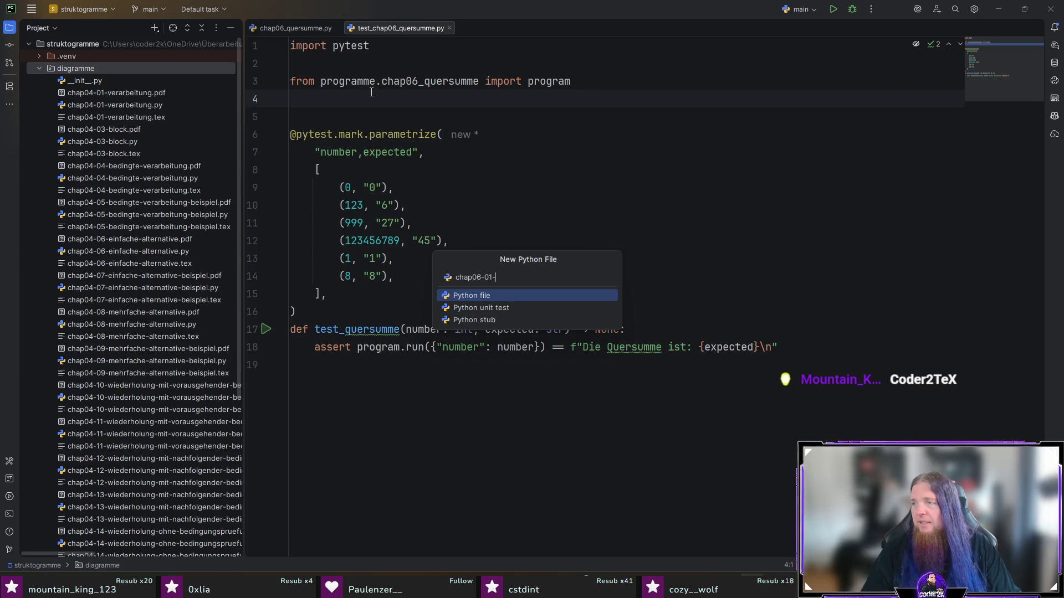
pyautogui.write('pro')
pyautogui.write('rhol')
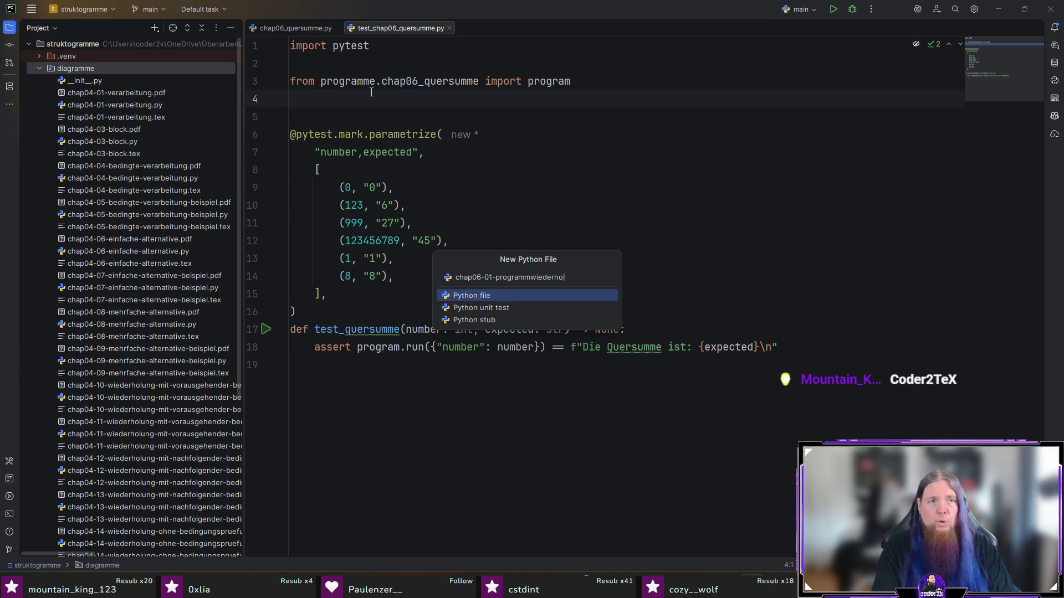
pyautogui.write('y')
pyautogui.press('Return')
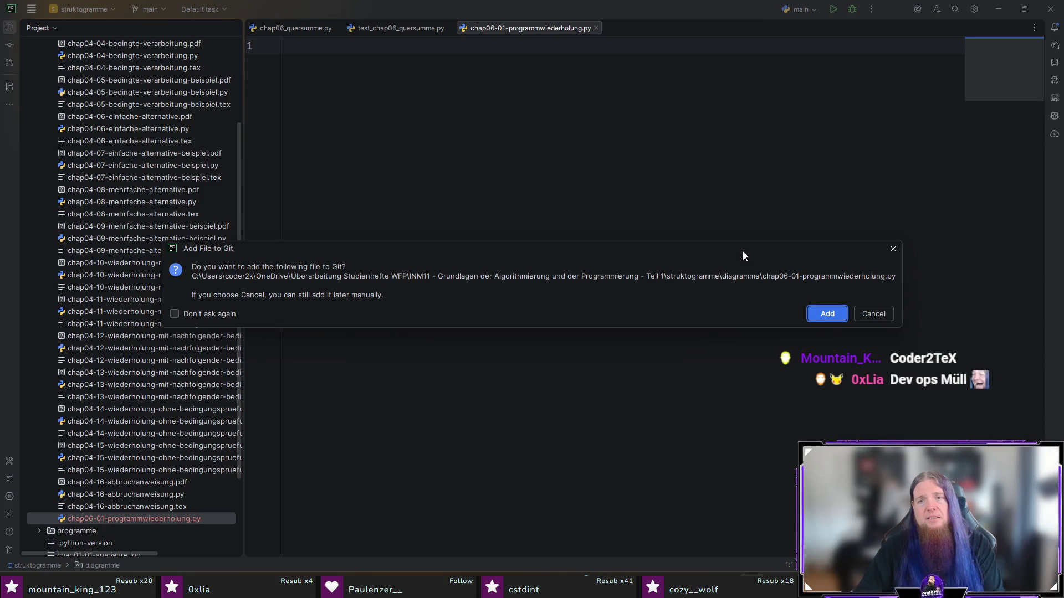
# - Dismiss the Git prompt, close the quersumme tabs and copy 'diagram: Final' from chap04-01-verarbeitung.py into the new file
pyautogui.press('Return')
pyautogui.middleClick(383, 25)
pyautogui.middleClick(312, 29)
pyautogui.scroll(5, 159, 223)
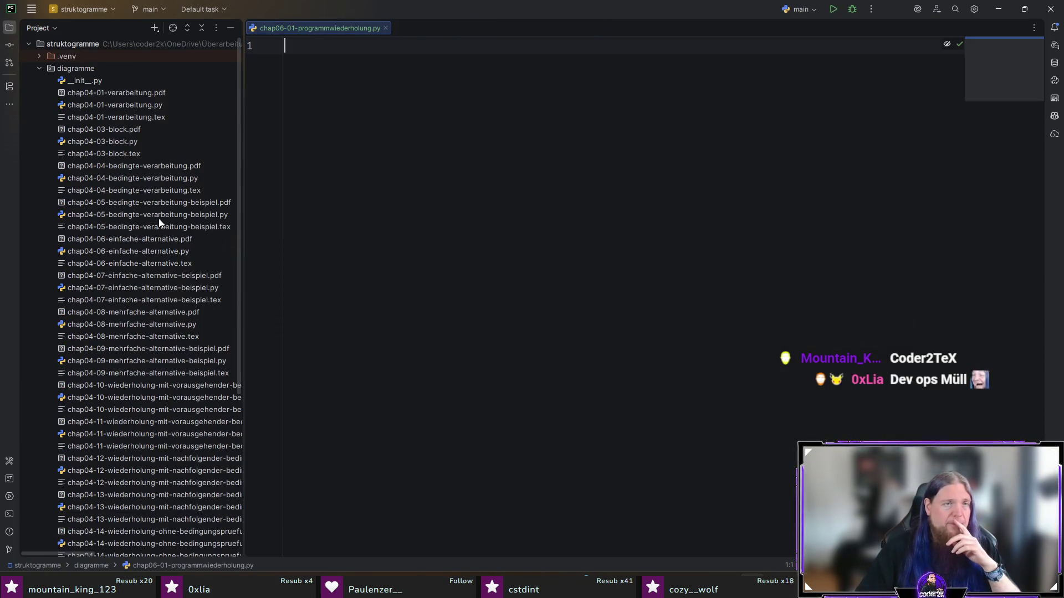
pyautogui.doubleClick(154, 105)
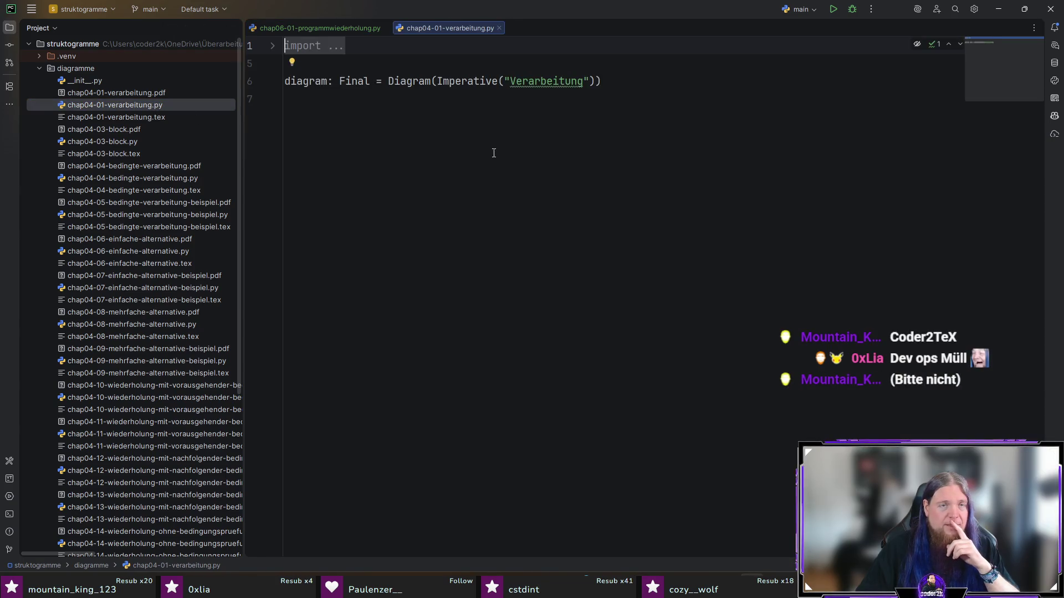
pyautogui.hotkey('ctrl', '+')
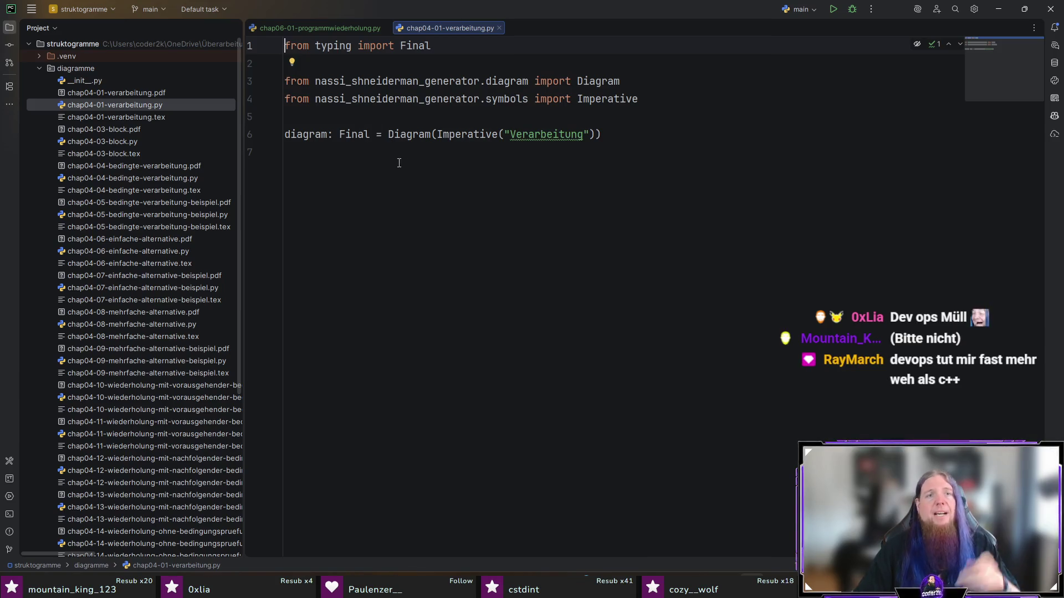
pyautogui.moveTo(373, 138); pyautogui.dragTo(283, 134)
pyautogui.hotkey('ctrl', 'c')
pyautogui.click(316, 31)
pyautogui.hotkey('ctrl', 'v')
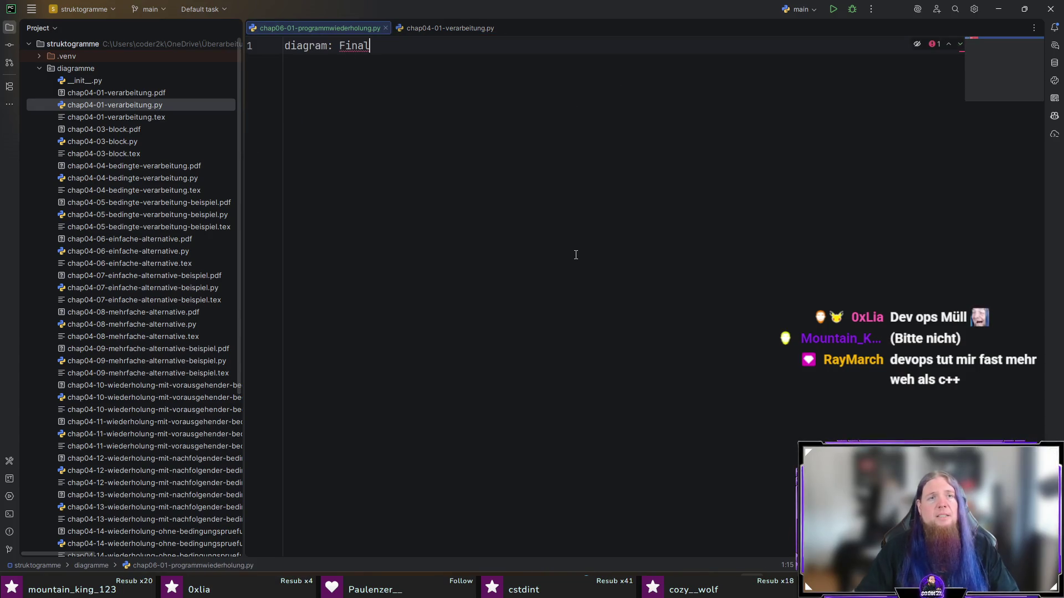
# - Import Final from typing and assign diagram = Diagram() with Diagram auto-imported
pyautogui.hotkey('alt', 'Return')
pyautogui.press('Return')
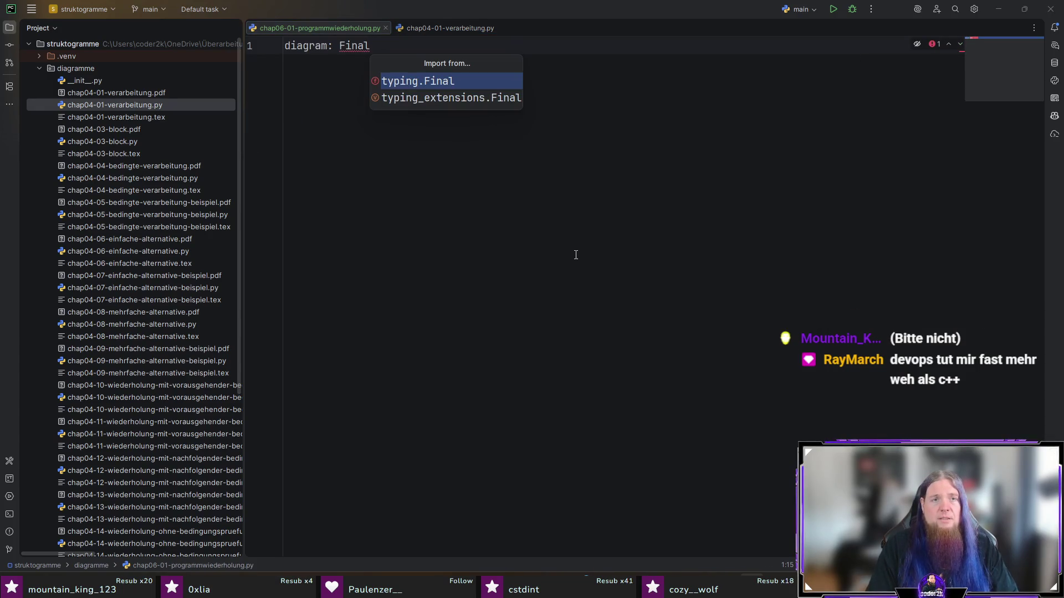
pyautogui.press('Return')
pyautogui.write('=')
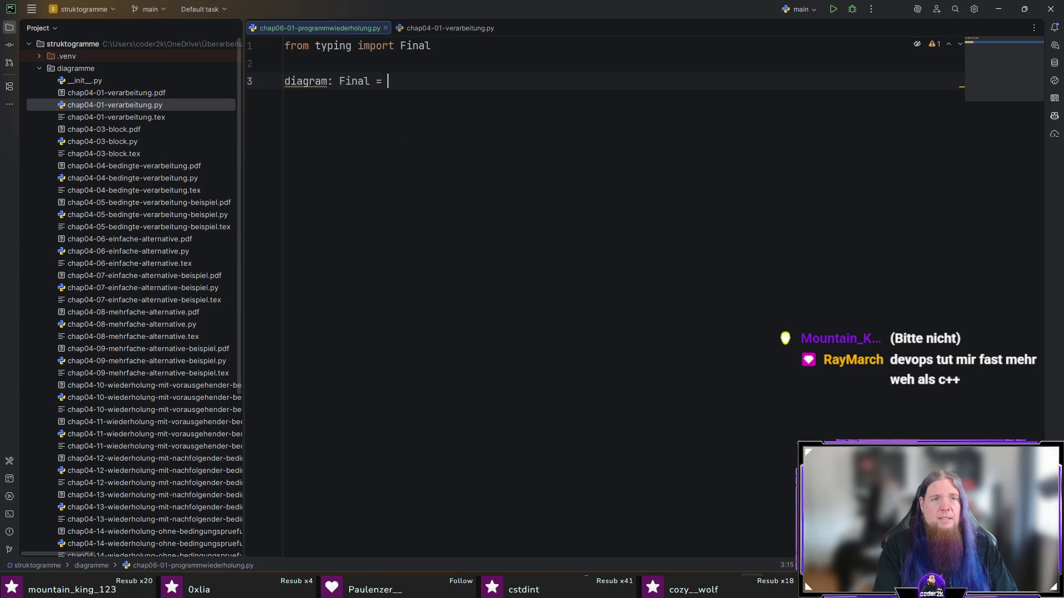
pyautogui.press('Escape')
pyautogui.write('Diagram')
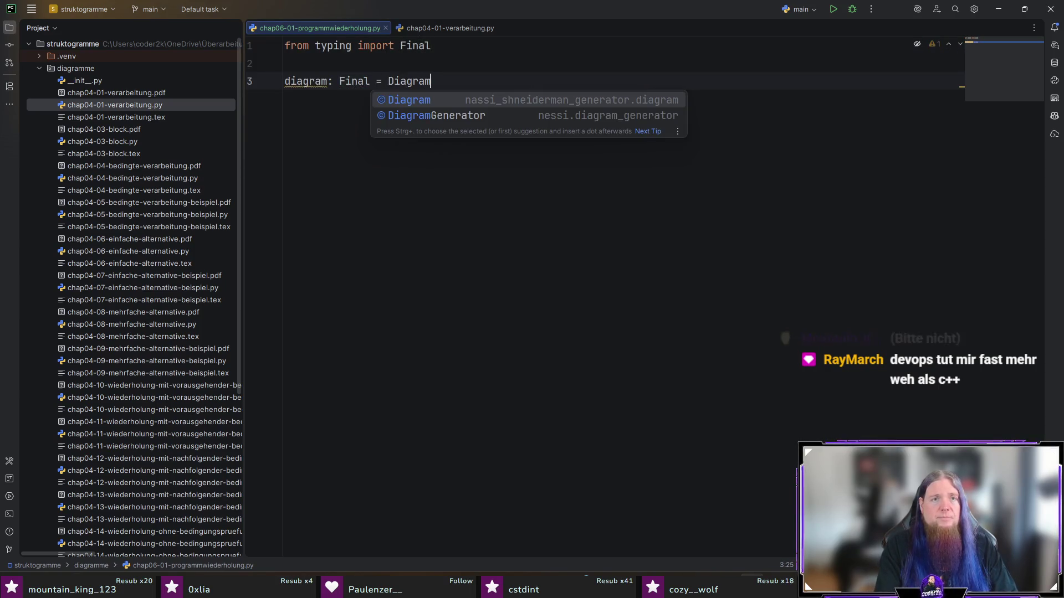
pyautogui.press('Return')
pyautogui.write('(')
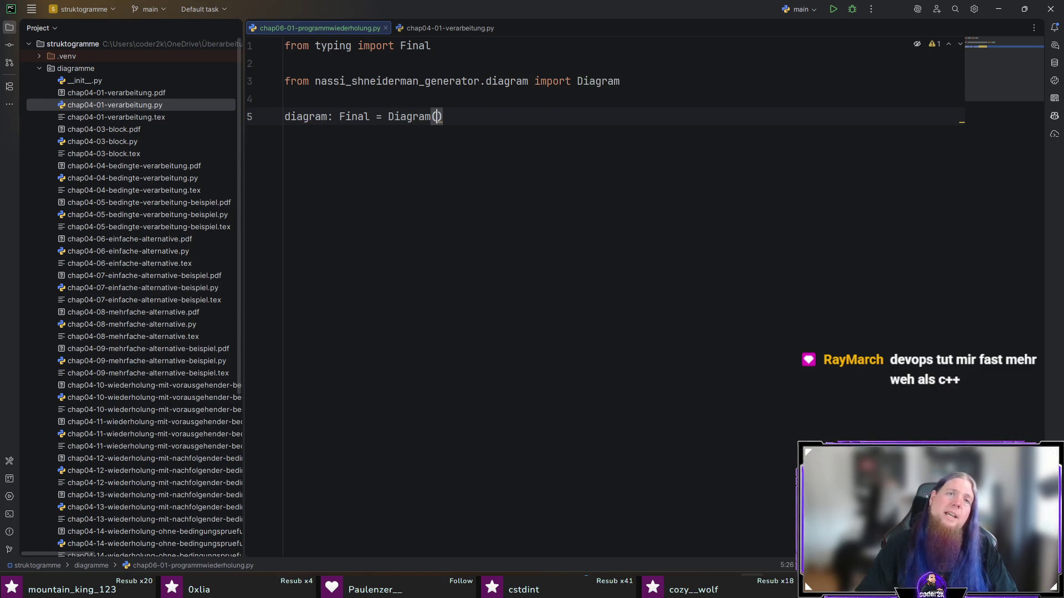
pyautogui.press('End')
pyautogui.press('Return')
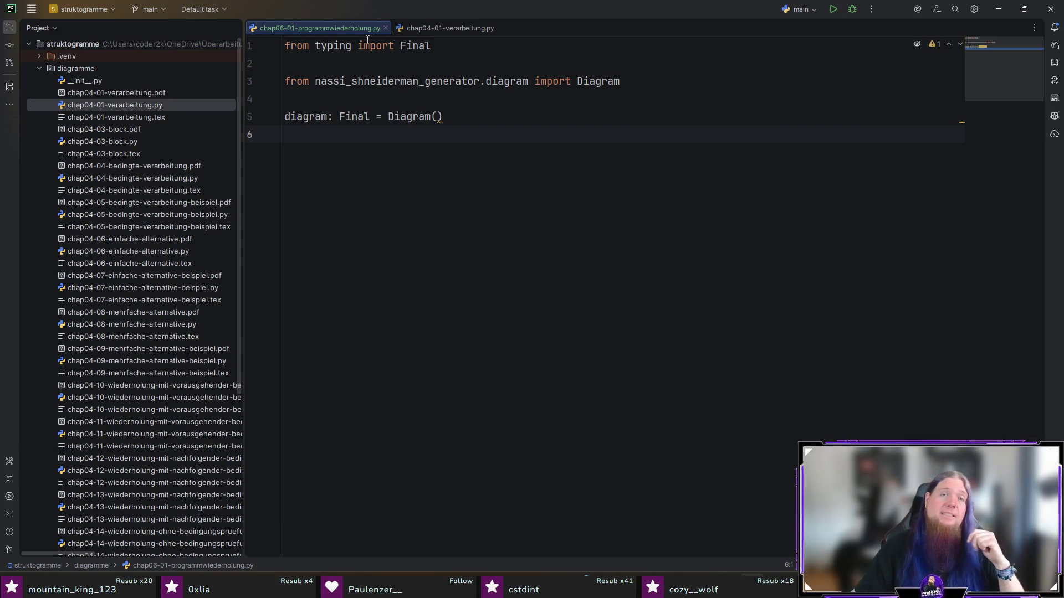
# - Inspect the Diagram() call and its expected parameters
pyautogui.doubleClick(397, 118)
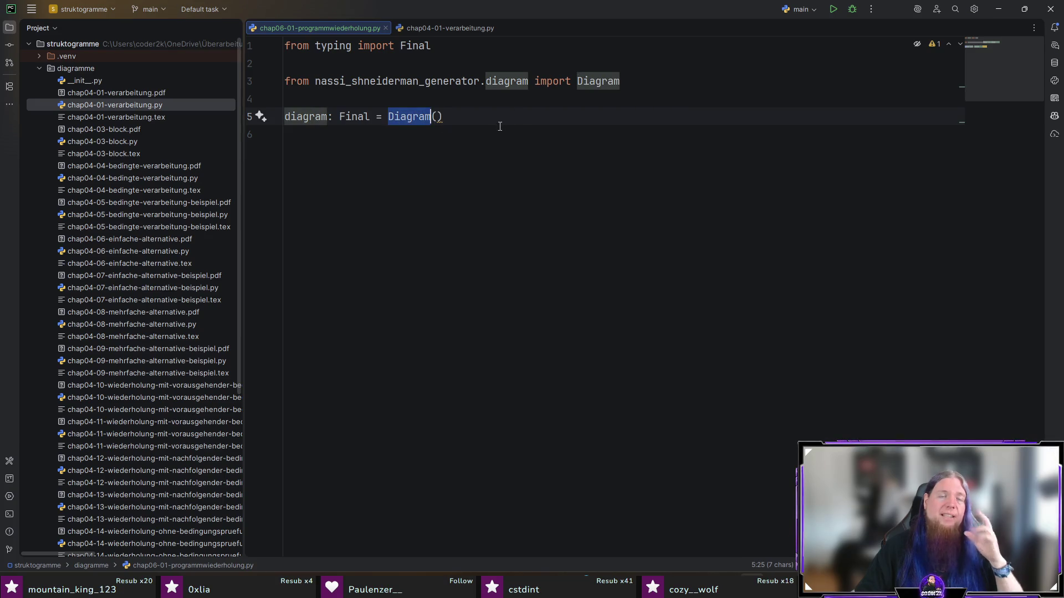
pyautogui.click(482, 123)
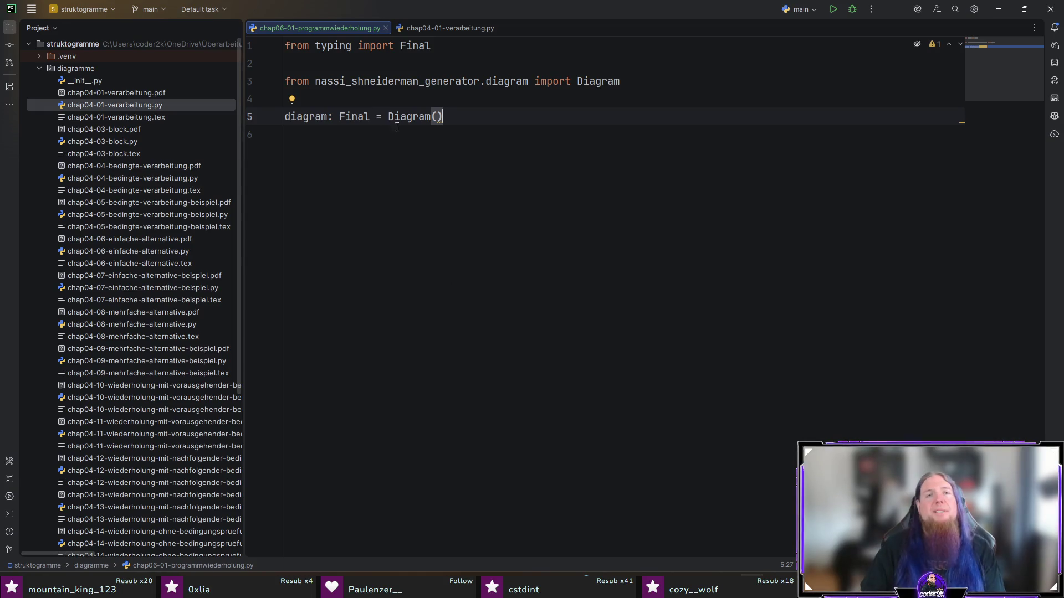
pyautogui.click(432, 120)
pyautogui.click(476, 119)
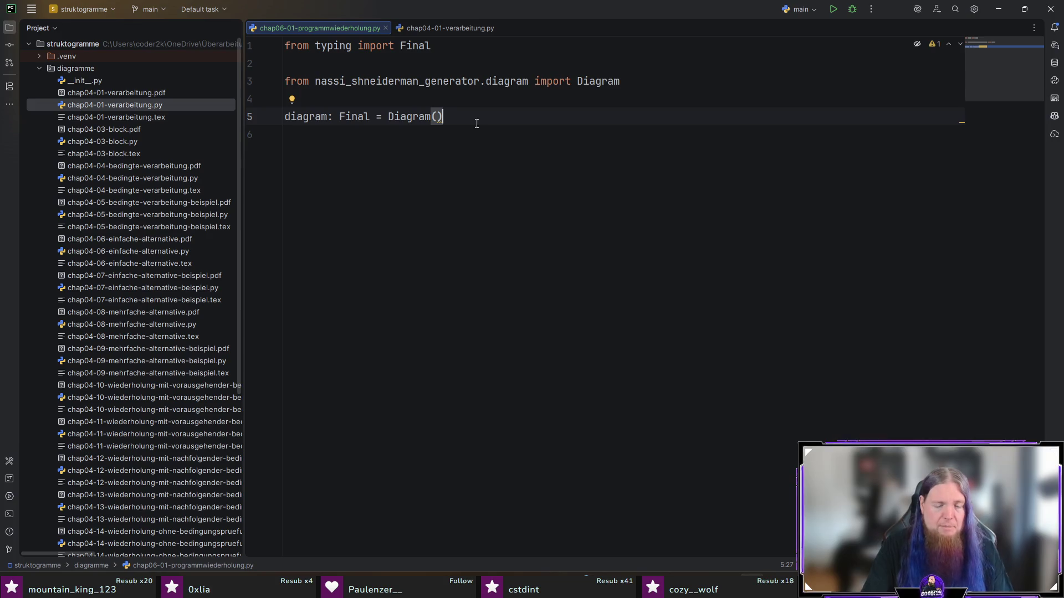
pyautogui.hotkey('ctrl', 'p')
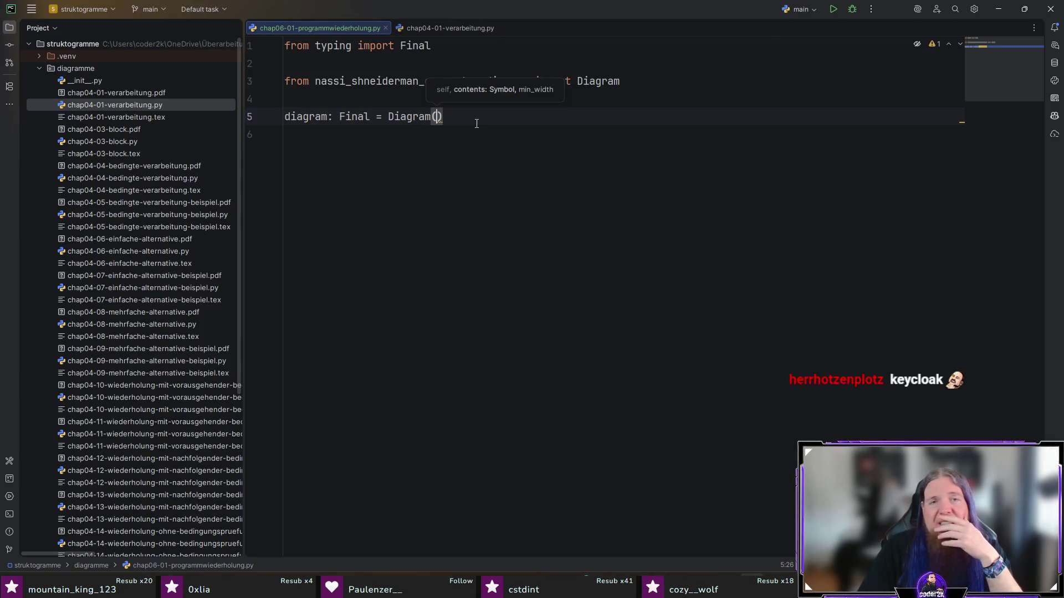
pyautogui.click(596, 138)
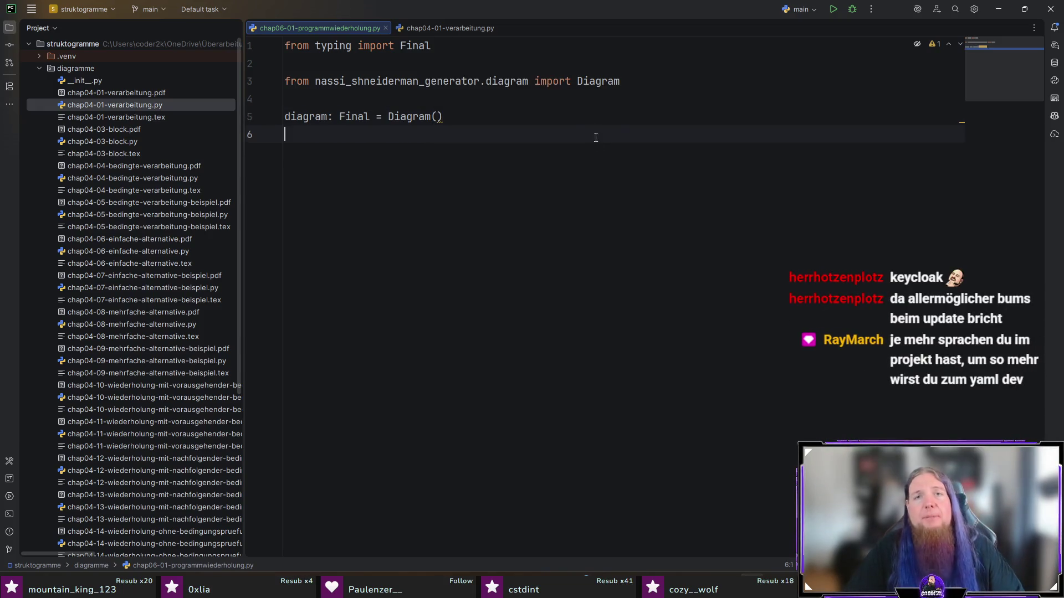
# - Browse diagram.py and symbols.py, then place PostTestedIteration inside Diagram() and import it from symbols
pyautogui.keyDown('ctrl'); pyautogui.click(507, 82); pyautogui.keyUp('ctrl')
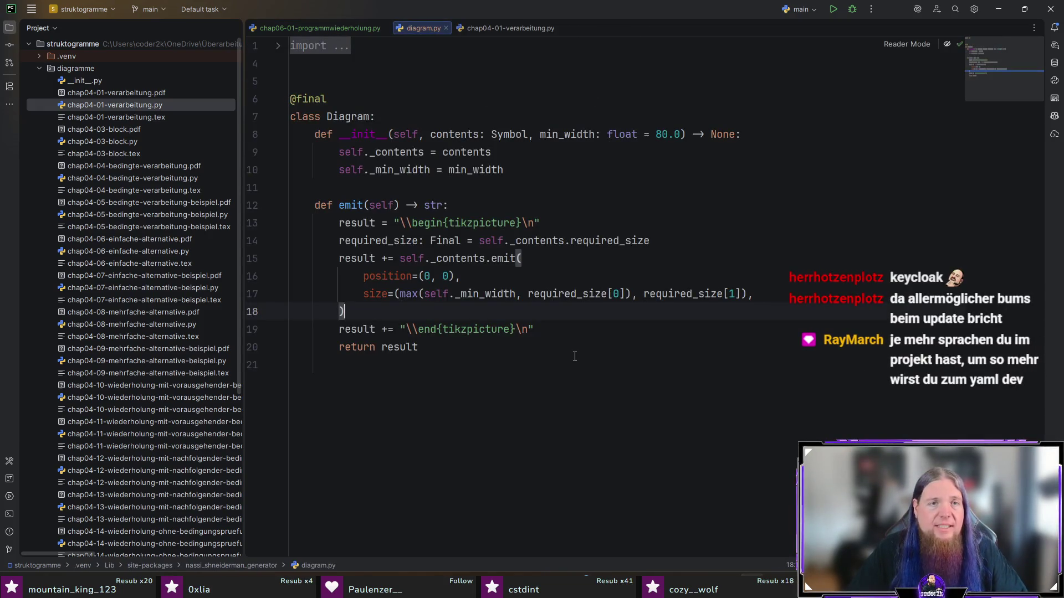
pyautogui.keyDown('ctrl'); pyautogui.click(508, 134); pyautogui.keyUp('ctrl')
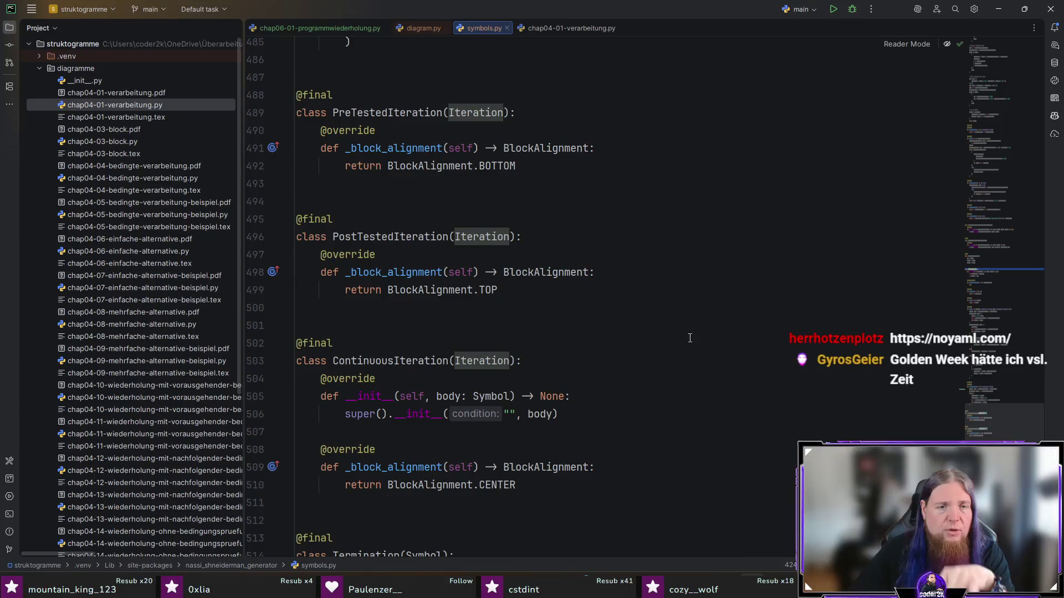
pyautogui.doubleClick(385, 237)
pyautogui.click(307, 25)
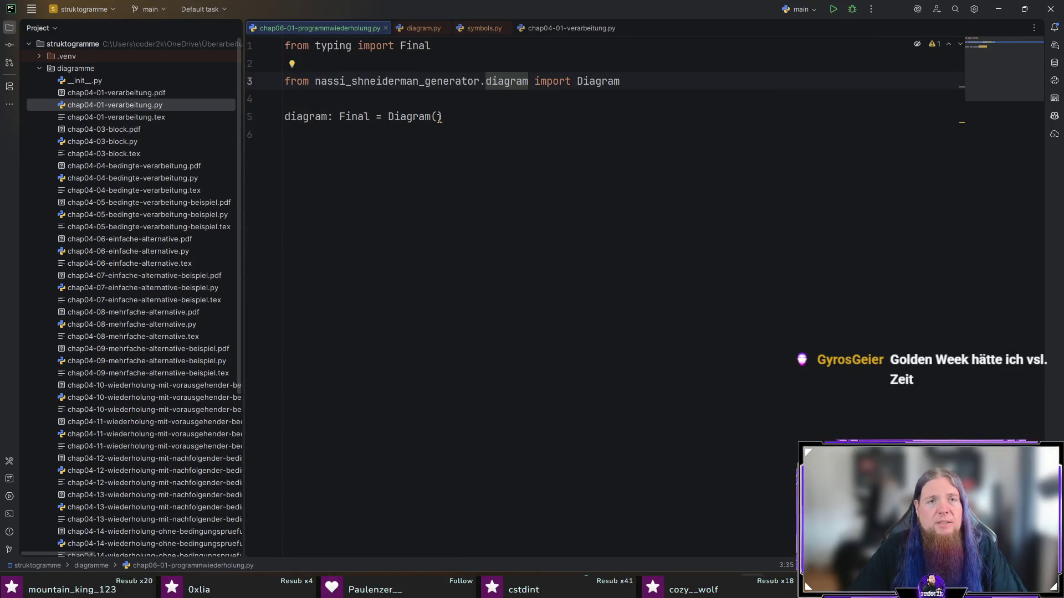
pyautogui.hotkey('ctrl', 'v')
pyautogui.hotkey('alt', 'Return')
pyautogui.press('Return')
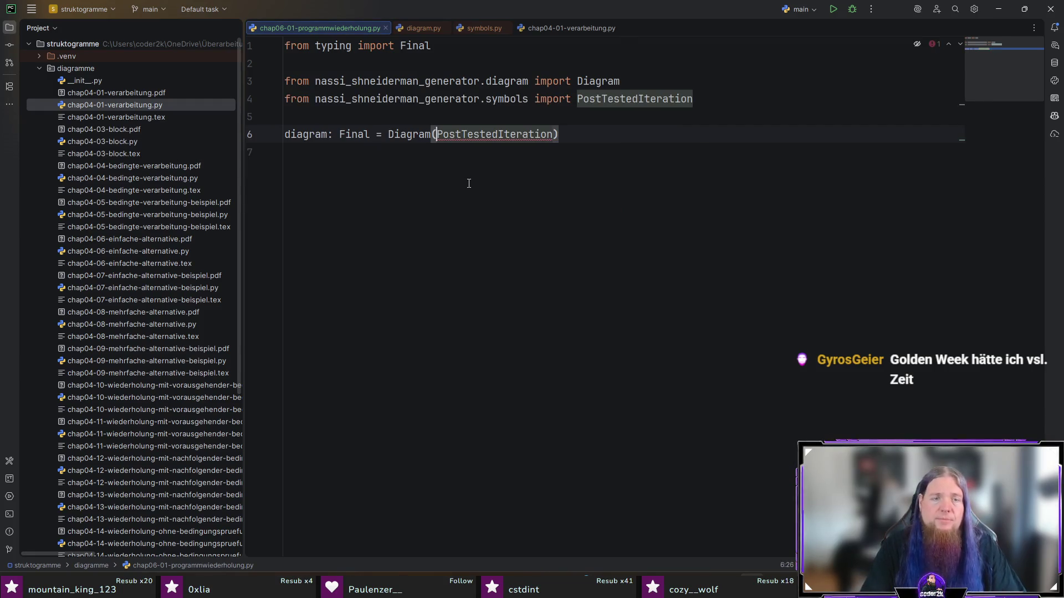
# - Give PostTestedIteration the condition string "Wiederhole bis input = 'n'"
pyautogui.hotkey('ctrl', 'Left')
pyautogui.write('(')
pyautogui.press('BackSpace')
pyautogui.hotkey('ctrl', 'Right')
pyautogui.write('(')
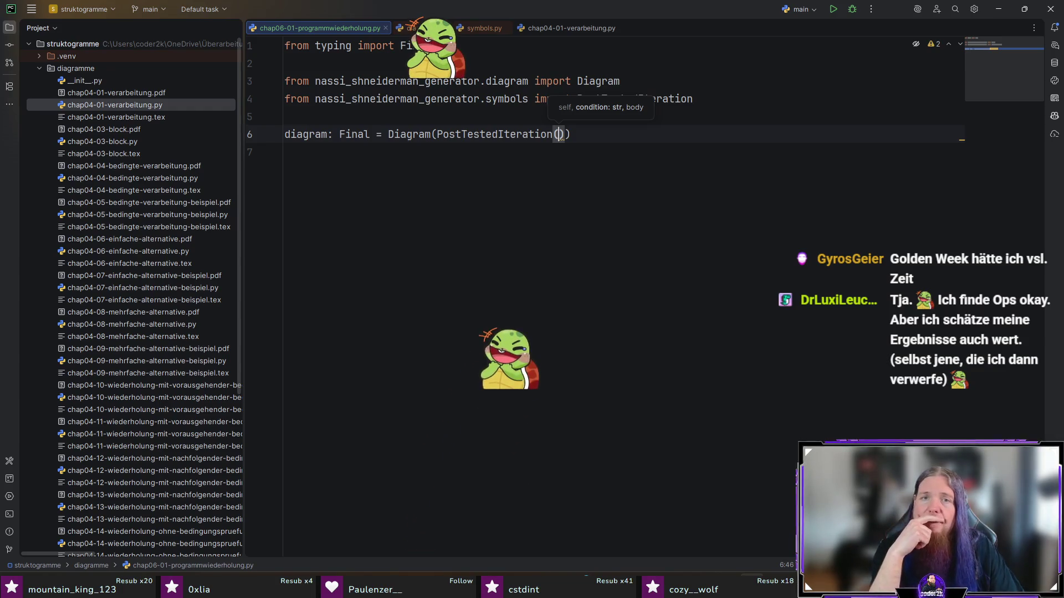
pyautogui.write('"Wiederhole bis')
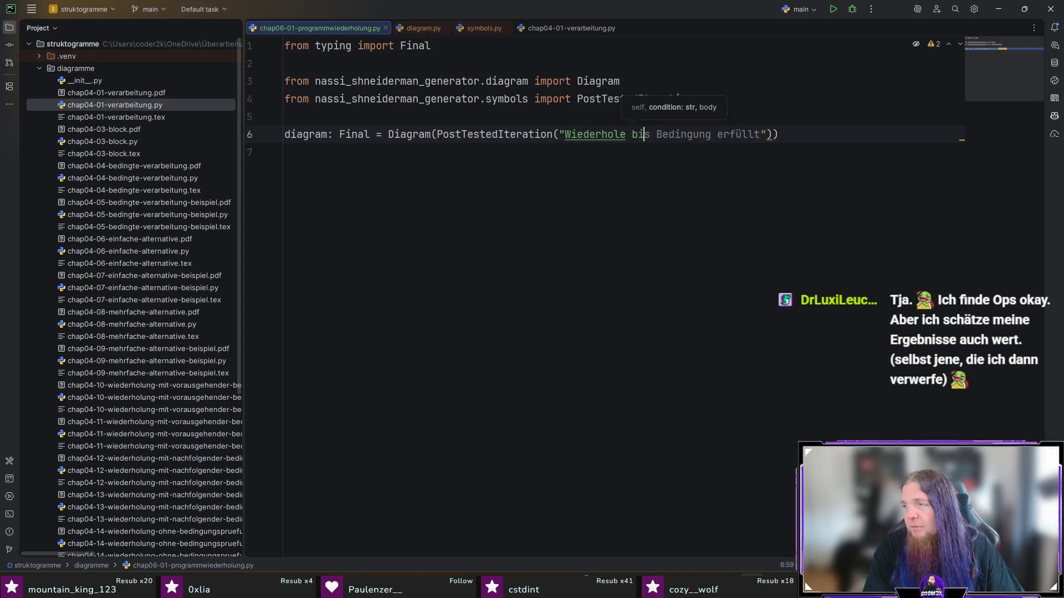
pyautogui.press('Tab')
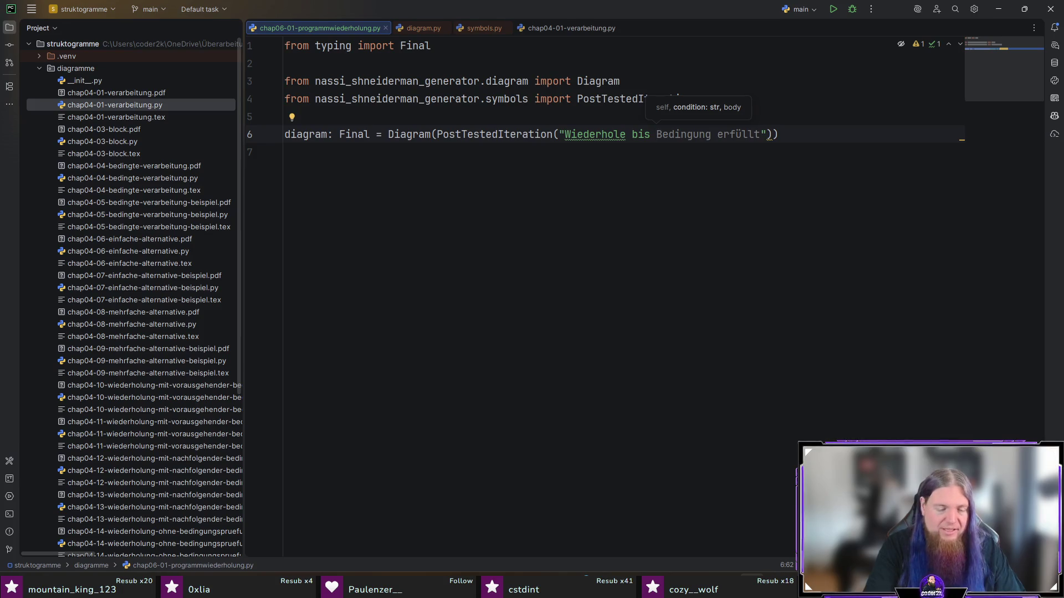
pyautogui.hotkey('ctrl', 'Delete')
pyautogui.hotkey('ctrl', 'Delete')
pyautogui.write('input = ')
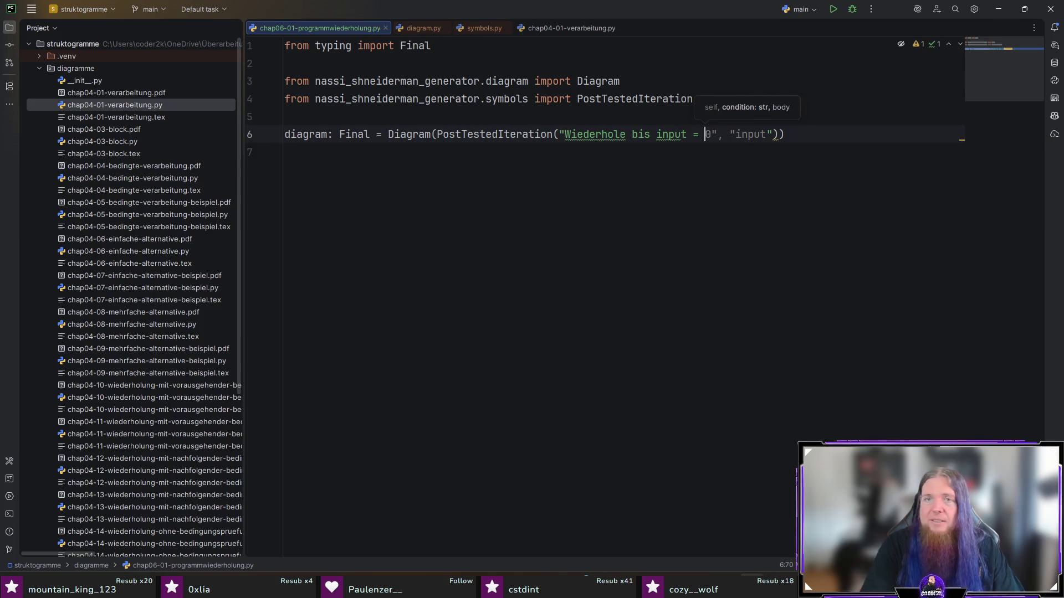
pyautogui.write("'n'")
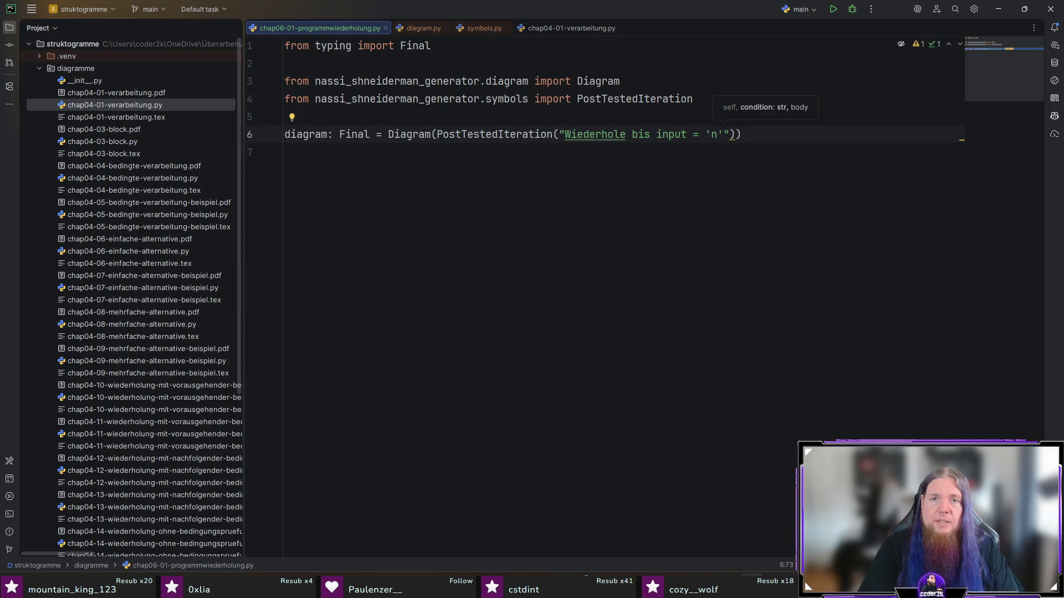
pyautogui.press('Right')
pyautogui.write(',')
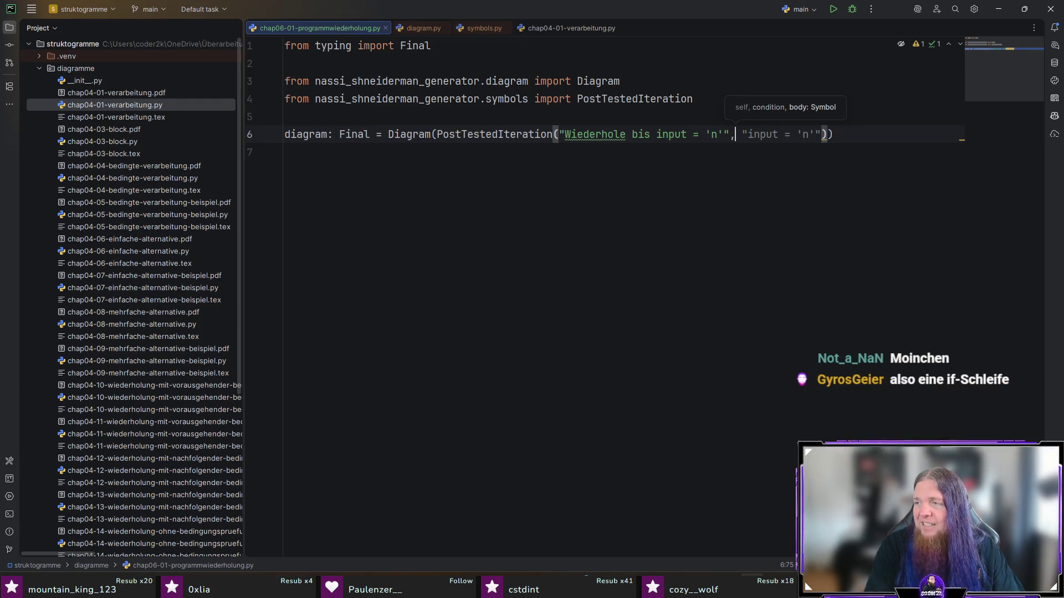
pyautogui.write(' Seque')
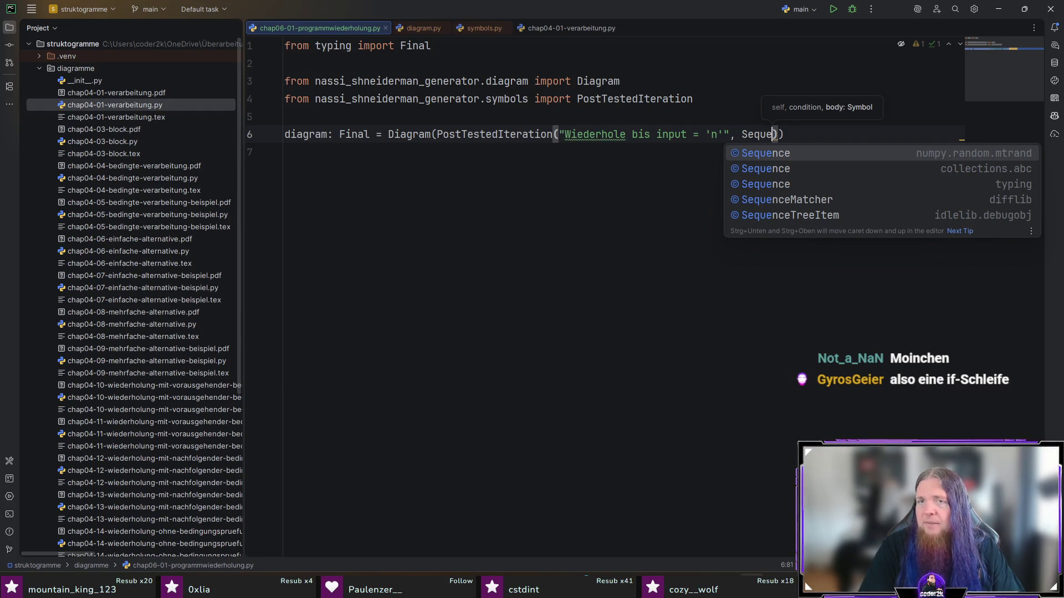
# - Remove the partial second argument and check the PostTestedIteration and diagram sources
pyautogui.doubleClick(758, 134)
pyautogui.press('BackSpace')
pyautogui.keyDown('ctrl'); pyautogui.click(496, 134); pyautogui.keyUp('ctrl')
pyautogui.scroll(10, 688, 358)
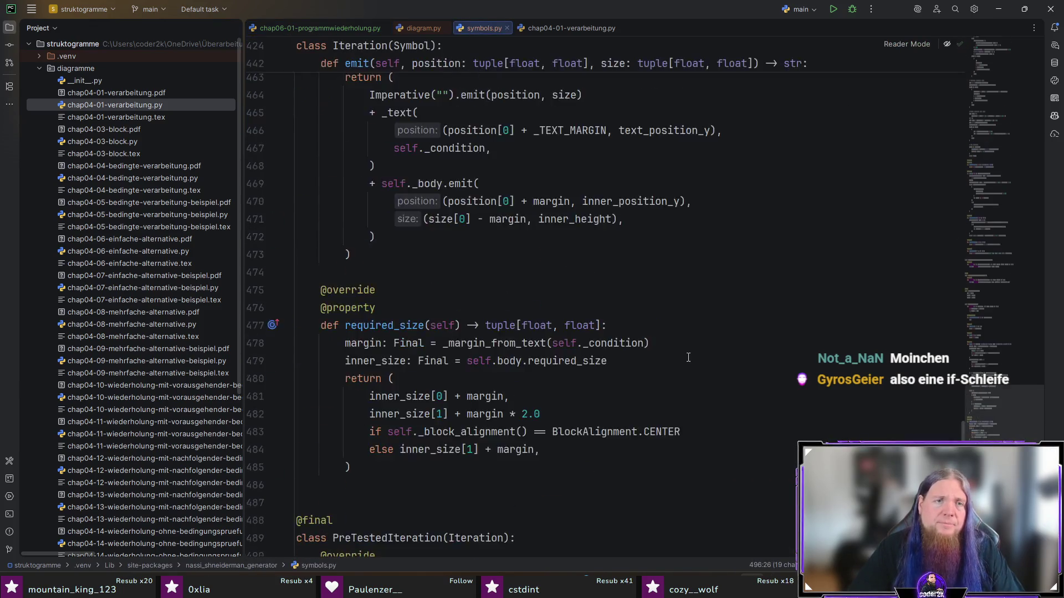
pyautogui.scroll(2, 689, 357)
pyautogui.scroll(7, 688, 357)
pyautogui.scroll(12, 688, 358)
pyautogui.scroll(8, 689, 357)
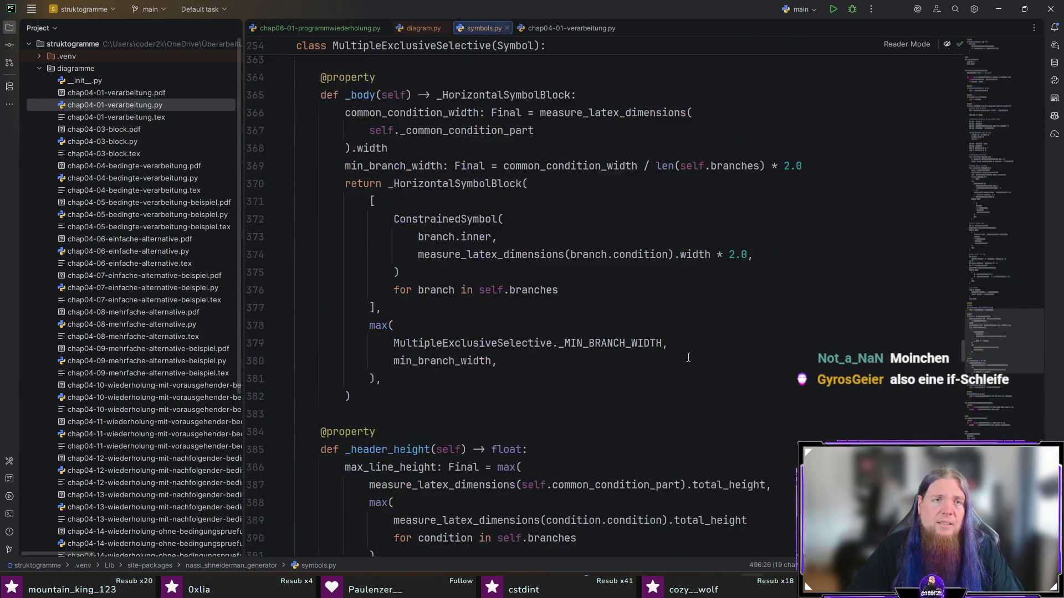
pyautogui.scroll(10, 688, 358)
pyautogui.scroll(10, 688, 357)
pyautogui.scroll(6, 688, 357)
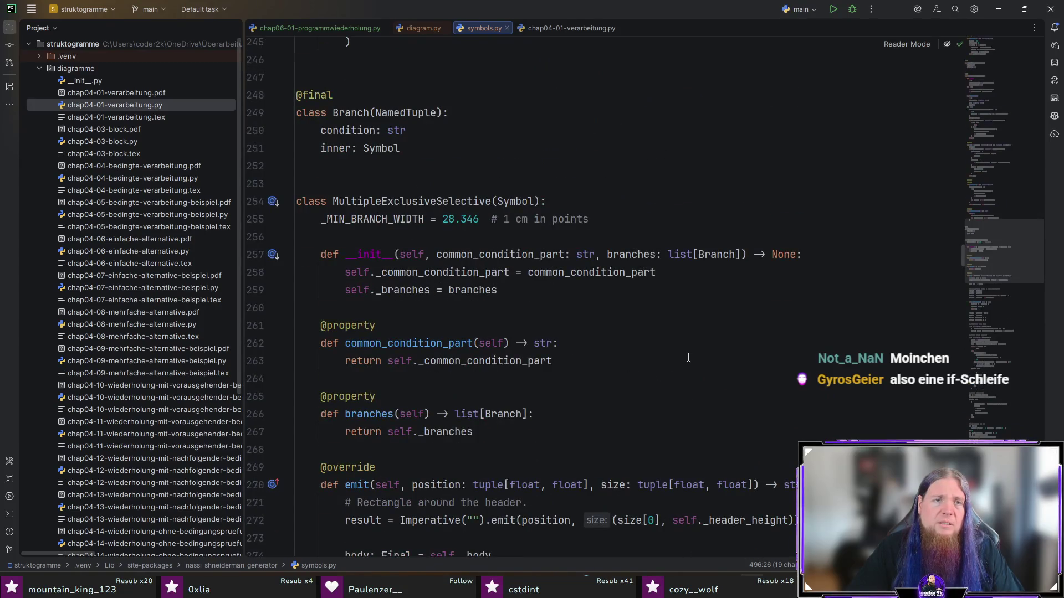
pyautogui.scroll(7, 688, 358)
pyautogui.scroll(10, 688, 358)
pyautogui.scroll(9, 688, 358)
pyautogui.scroll(1, 688, 354)
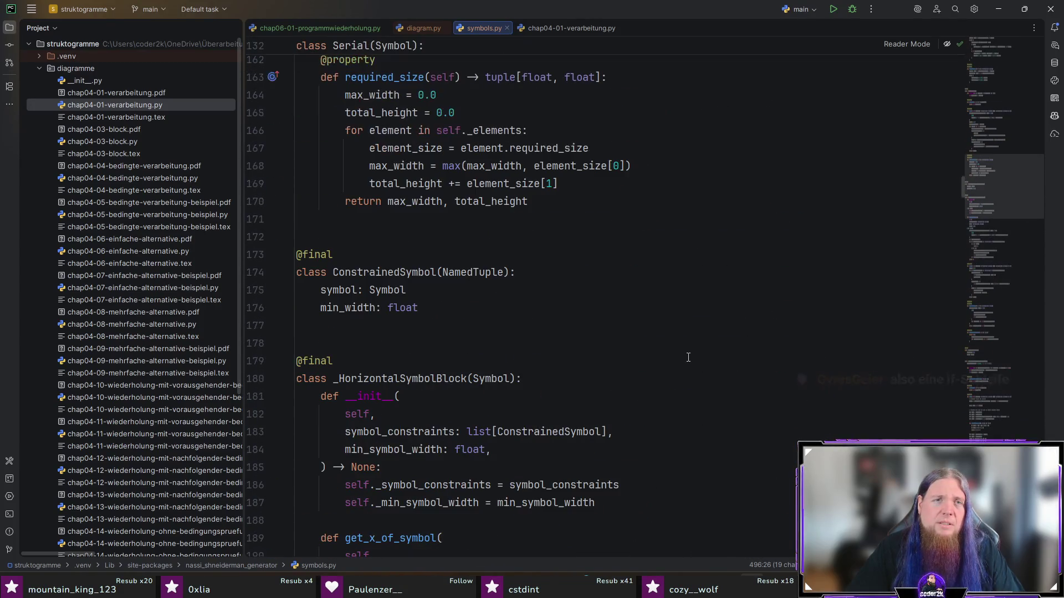
pyautogui.click(423, 27)
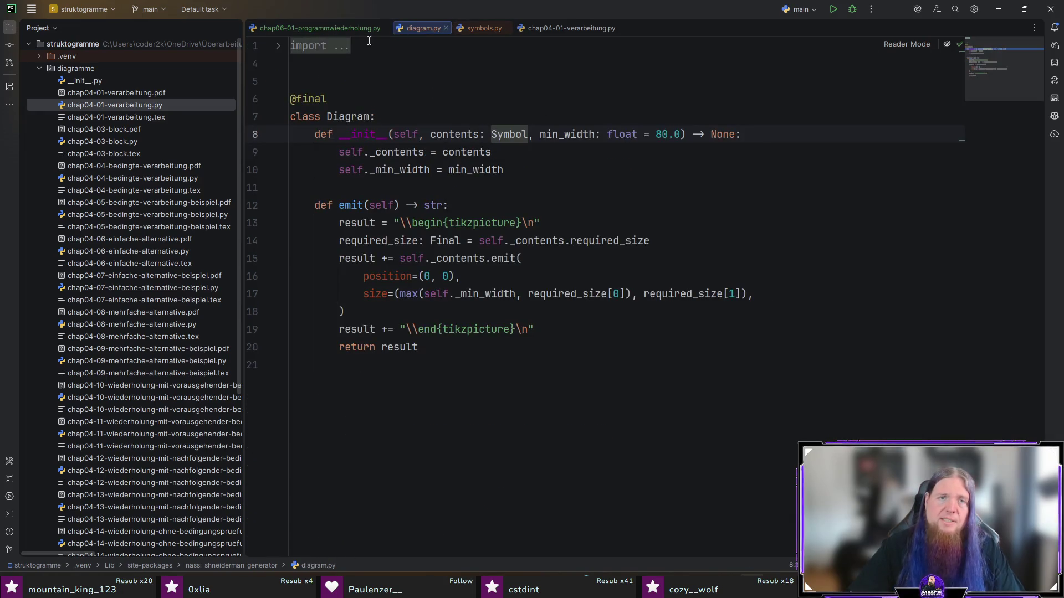
pyautogui.click(321, 29)
# - Make the loop body an empty Serial() with Serial imported from symbols
pyautogui.press('Delete')
pyautogui.press('Delete')
pyautogui.press('Delete')
pyautogui.write('Seri')
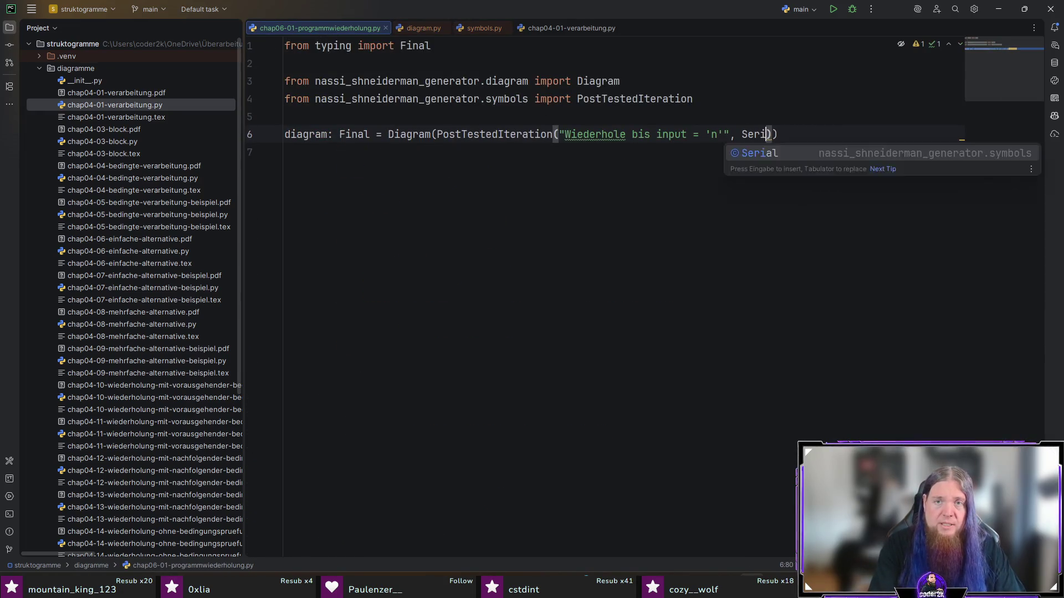
pyautogui.write('al')
pyautogui.hotkey('alt', 'Return')
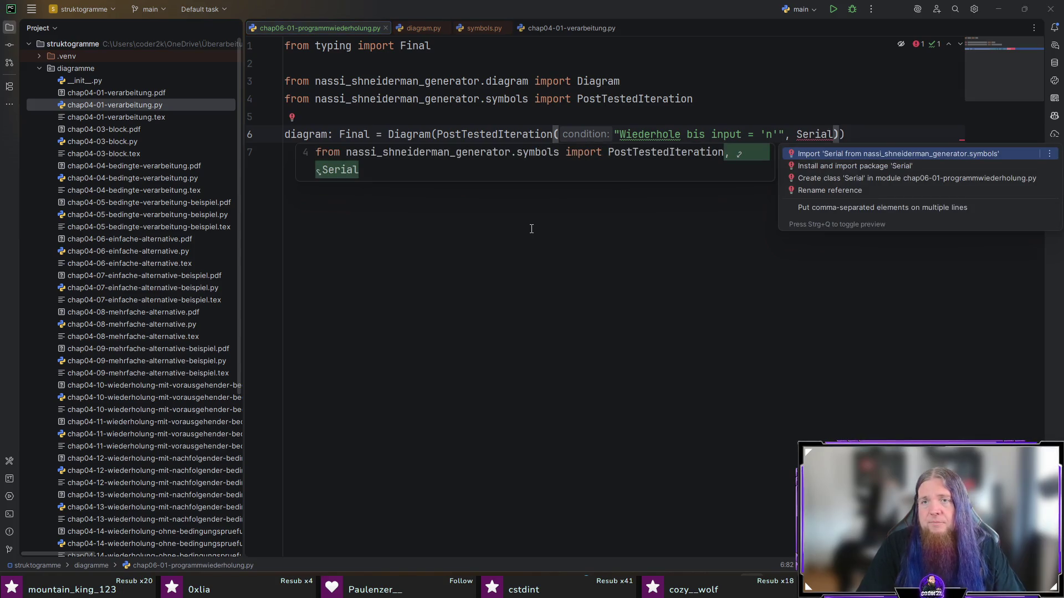
pyautogui.press('Return')
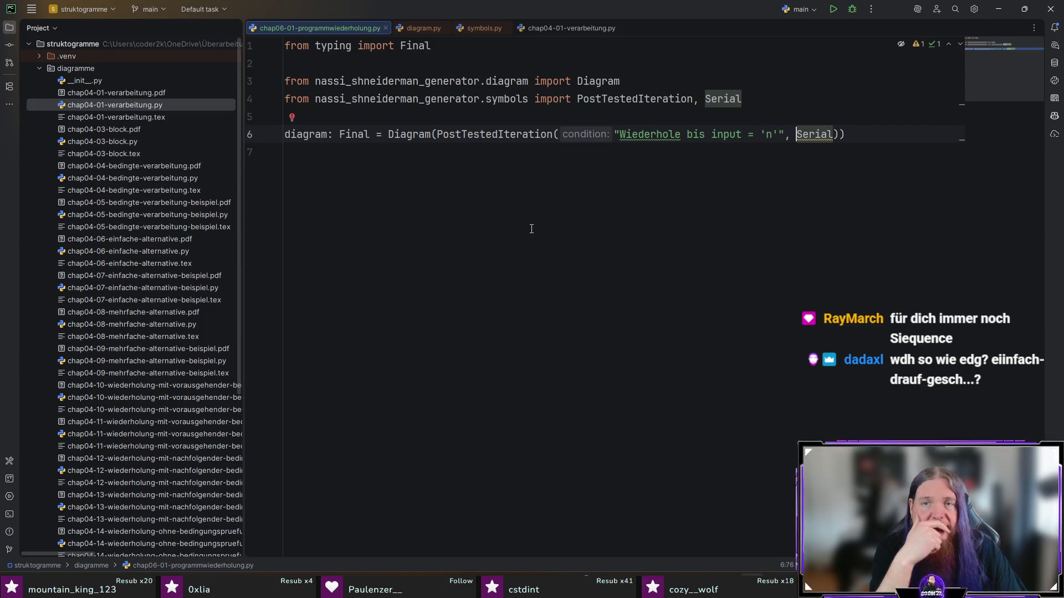
pyautogui.hotkey('ctrl', 'Right')
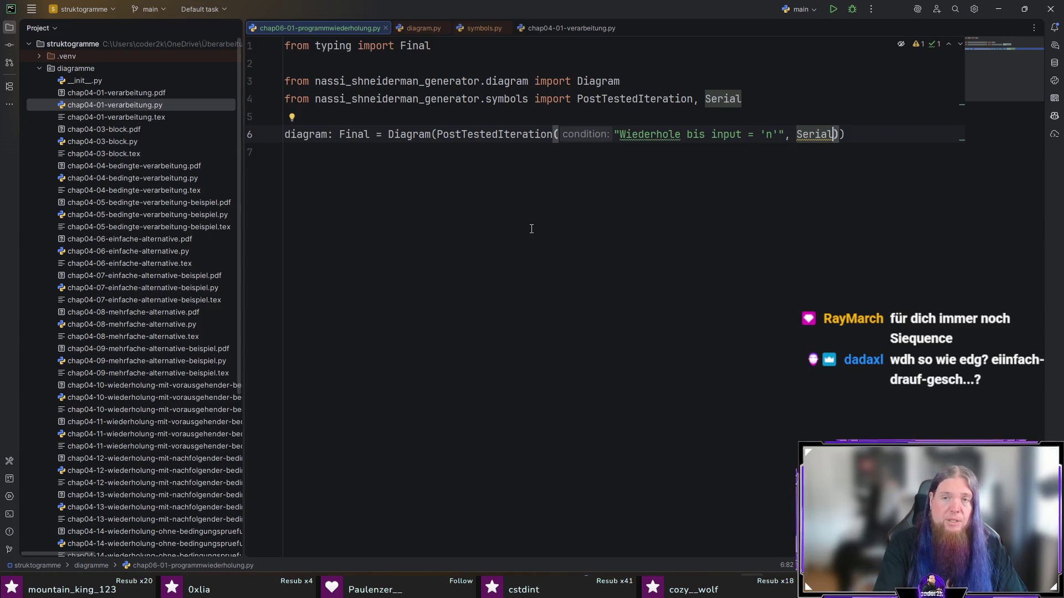
pyautogui.write('()')
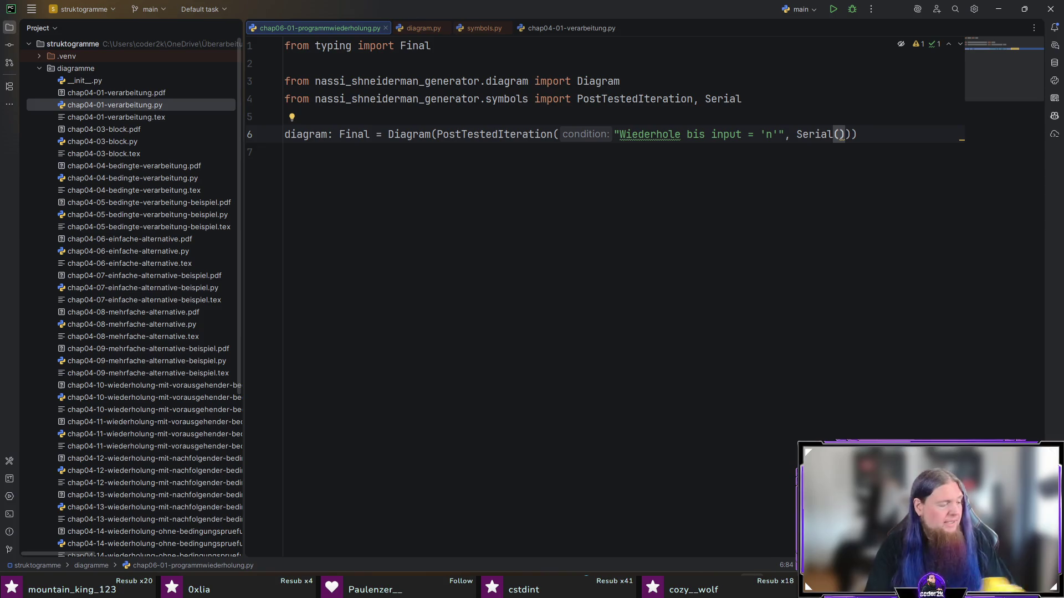
# - Wrap input in the loop condition in \texttt{} and check Serial's parameters
pyautogui.click(711, 134)
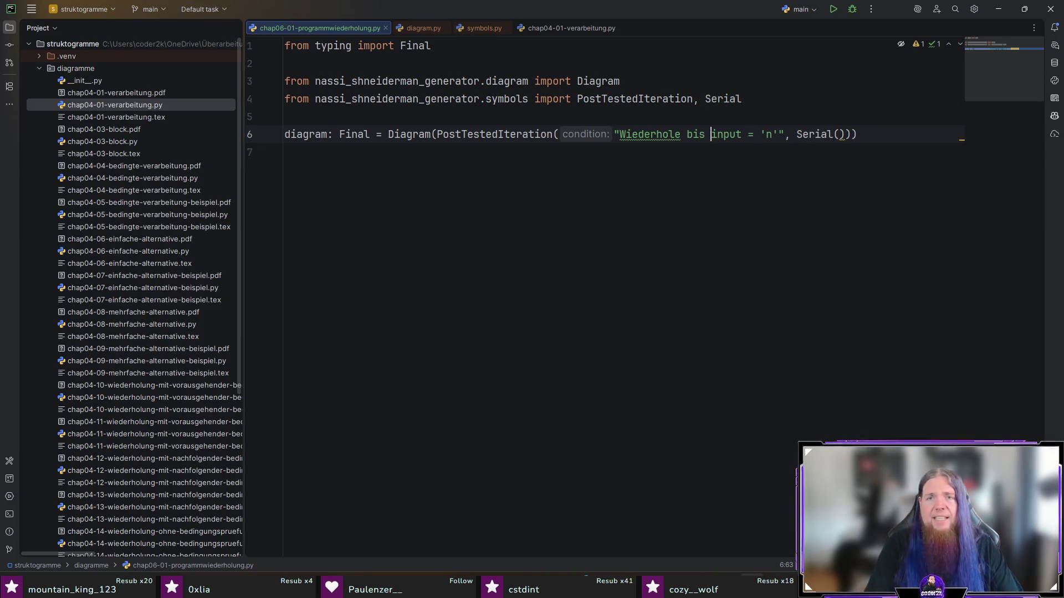
pyautogui.write('\\\\texttt{')
pyautogui.hotkey('ctrl', 'Right')
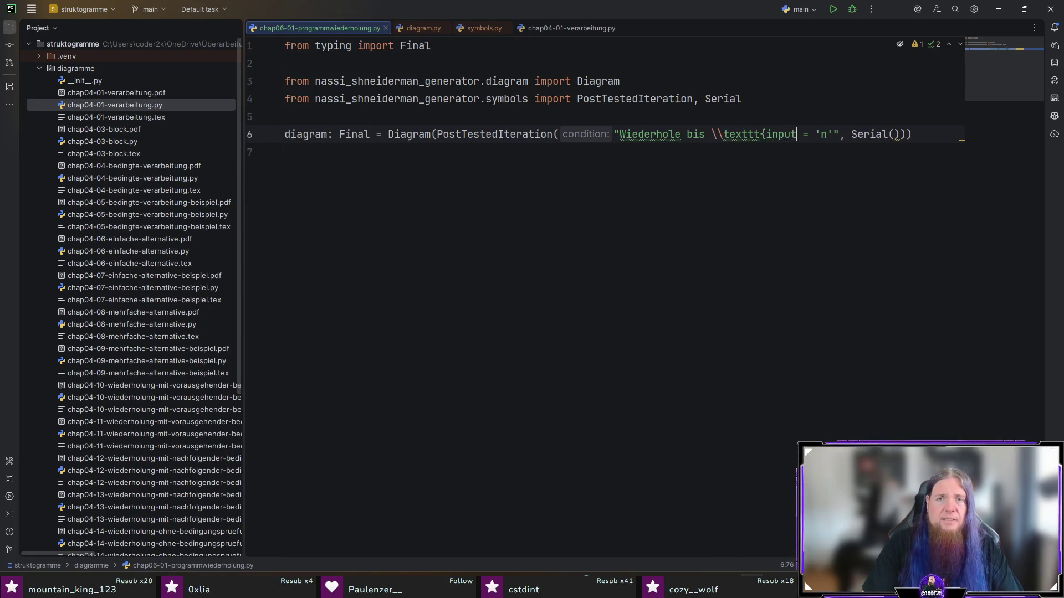
pyautogui.write('}')
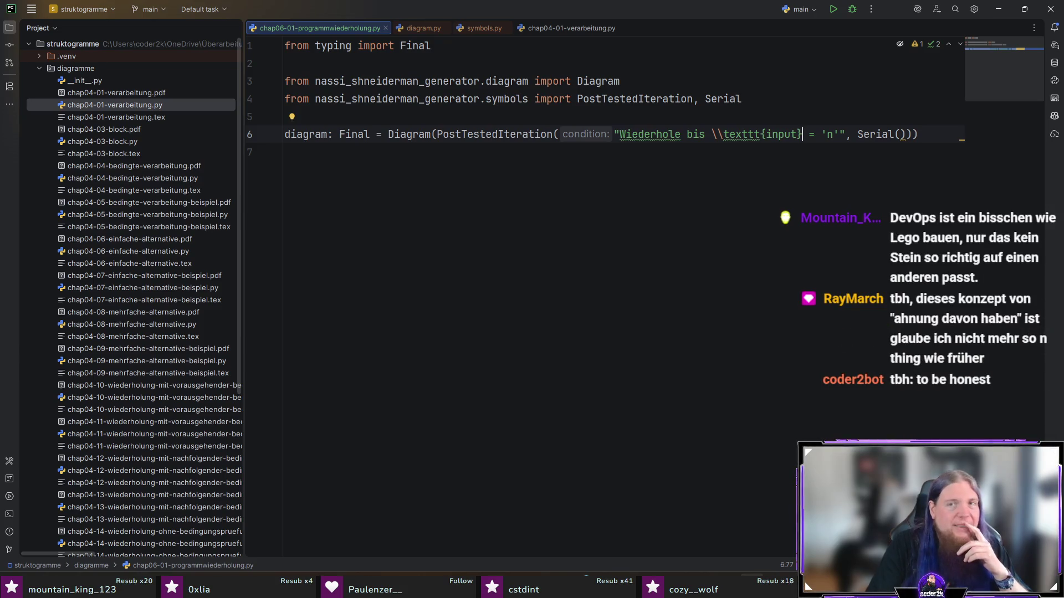
pyautogui.press('End')
pyautogui.press('Left')
pyautogui.press('Left')
pyautogui.press('Left')
pyautogui.hotkey('ctrl', 'p')
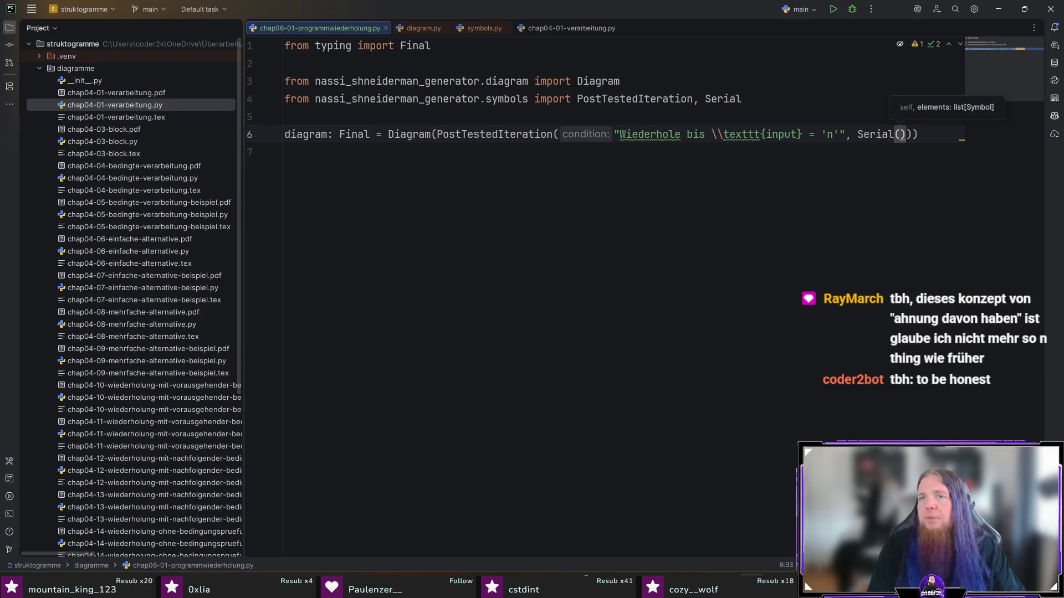
# - Reformat the code and remove the stray comma after Serial()
pyautogui.press('Escape')
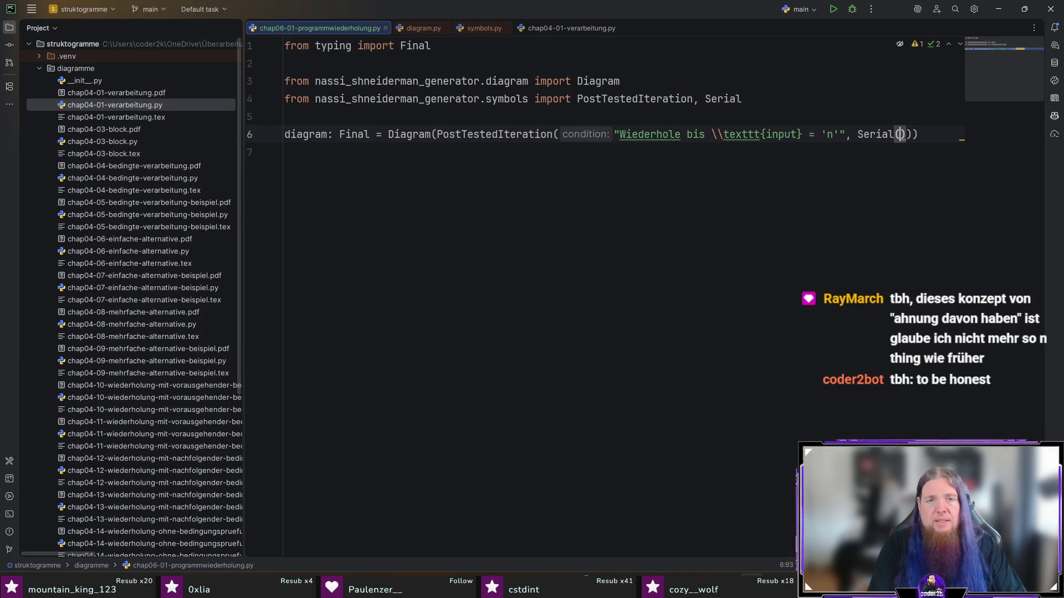
pyautogui.press('Right')
pyautogui.press('Right')
pyautogui.press('Right')
pyautogui.write(',')
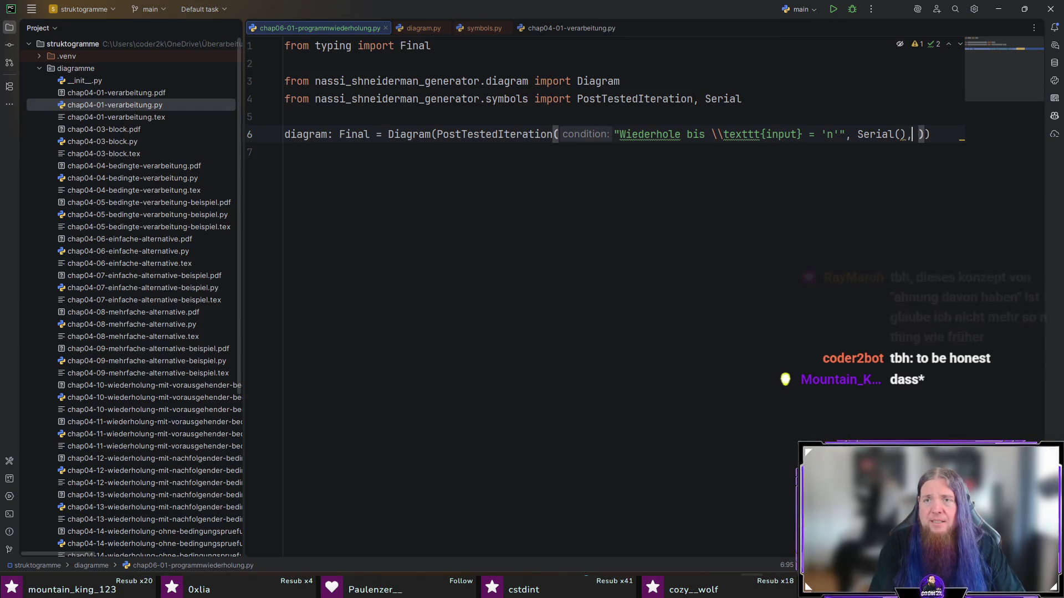
pyautogui.hotkey('ctrl', 'alt', 'l')
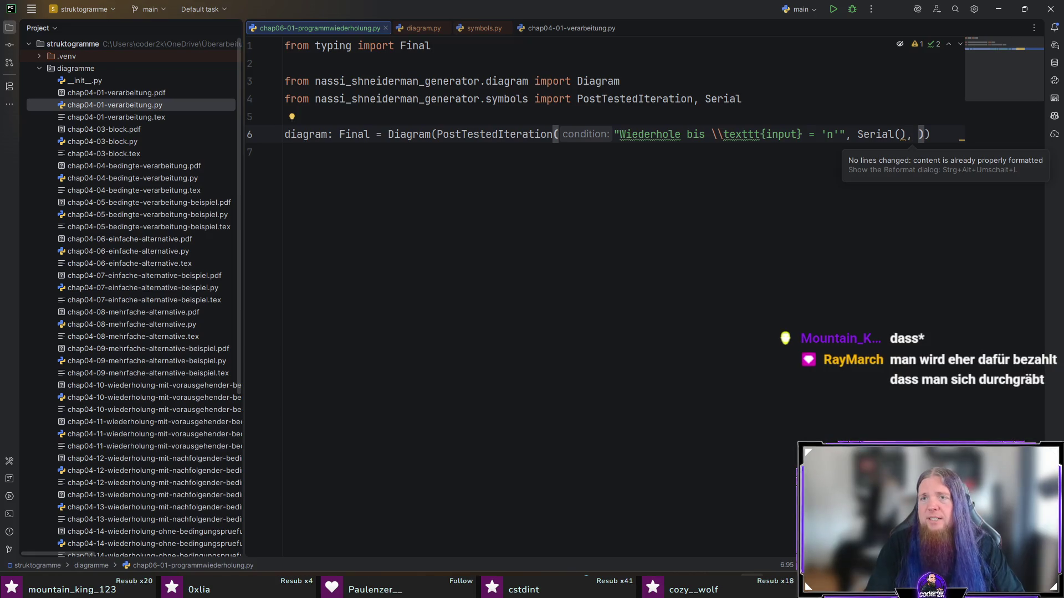
pyautogui.press('BackSpace')
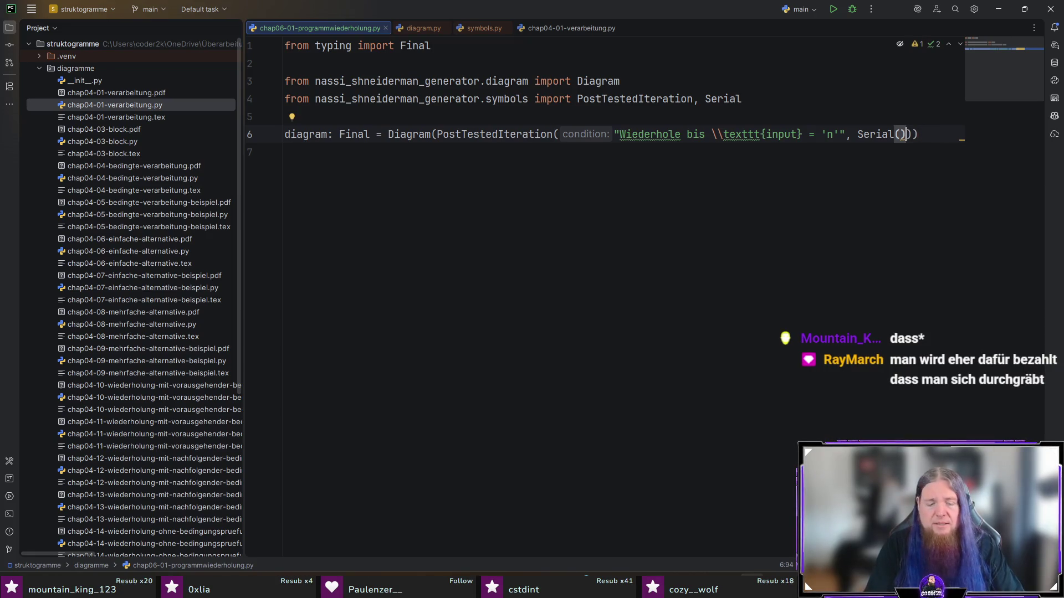
# - Spread the Diagram/PostTestedIteration call over several lines with each argument and closing parenthesis on its own line
pyautogui.click(437, 134)
pyautogui.press('Return')
pyautogui.click(729, 152)
pyautogui.press('Return')
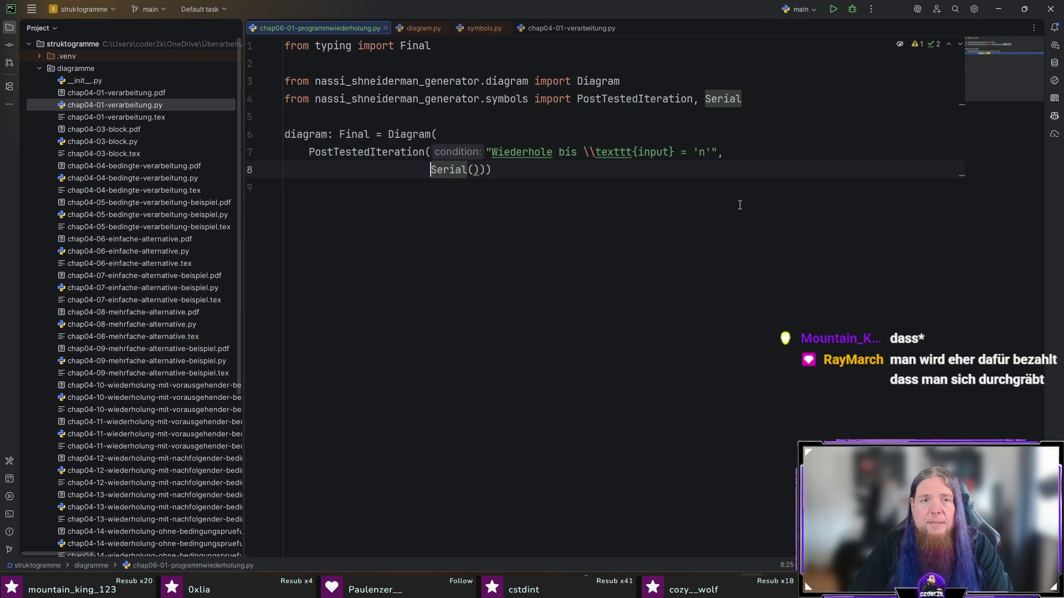
pyautogui.press('Up')
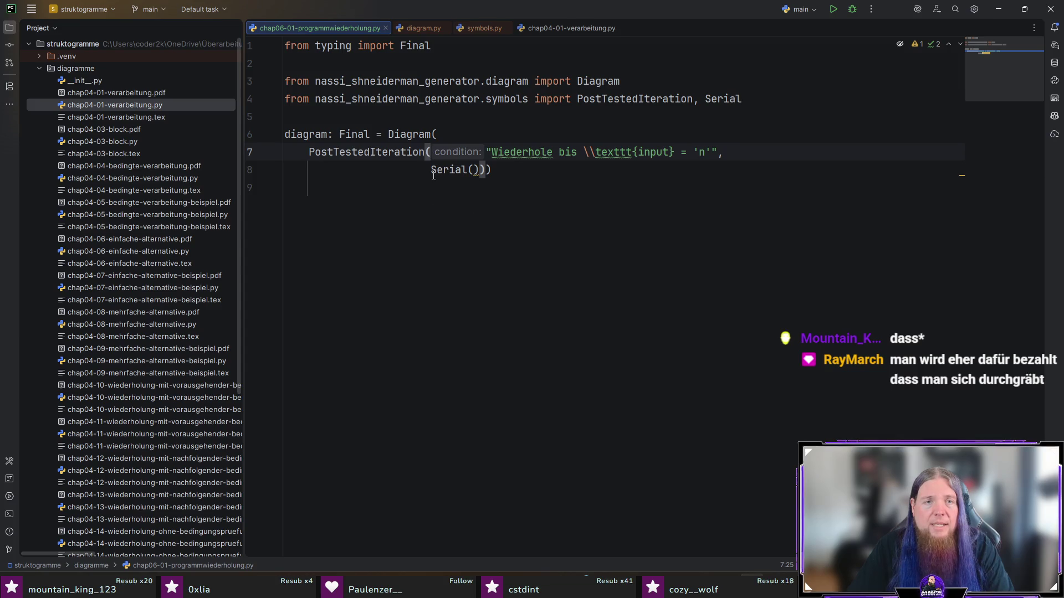
pyautogui.press('Return')
pyautogui.press('Down')
pyautogui.press('BackSpace')
pyautogui.press('BackSpace')
pyautogui.press('BackSpace')
pyautogui.press('Right')
pyautogui.press('Right')
pyautogui.press('Right')
pyautogui.write(',')
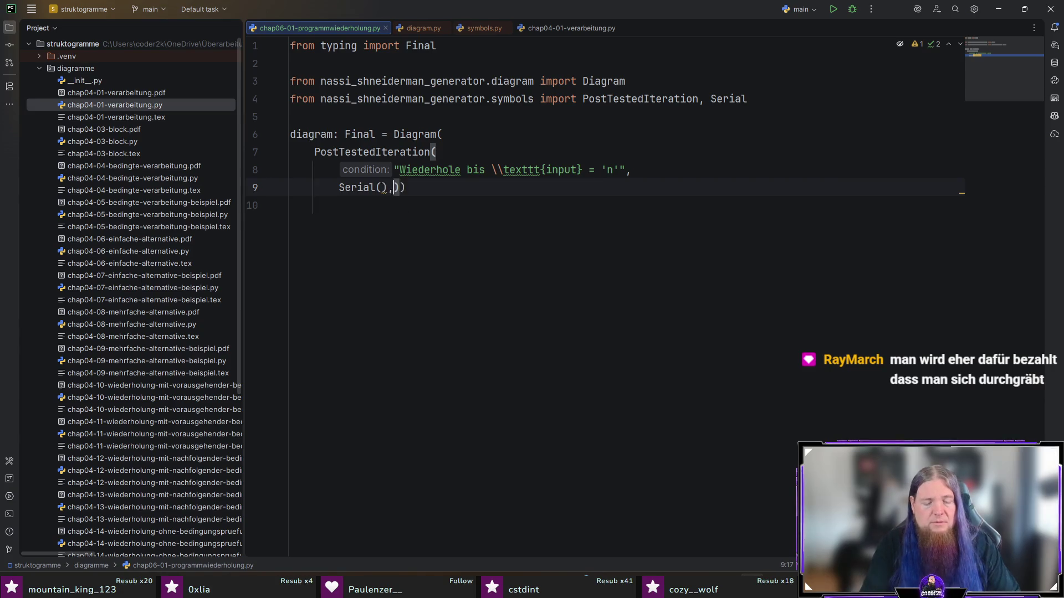
pyautogui.press('Return')
pyautogui.press('Right')
pyautogui.press('Return')
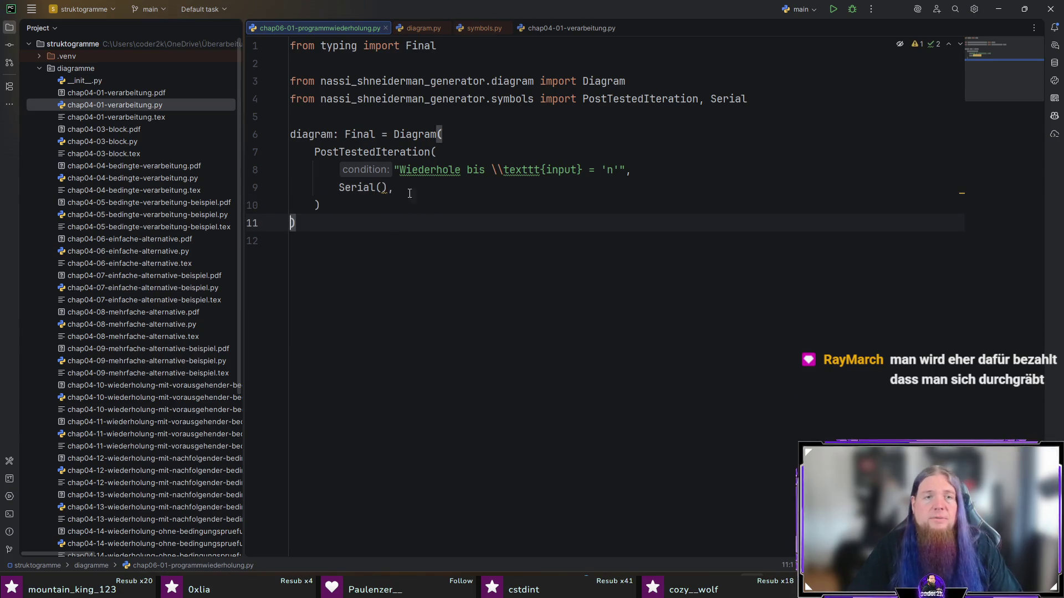
# - Start a multi-line list inside Serial with a first Imperative, importing Imperative from symbols
pyautogui.press('Up')
pyautogui.press('Up')
pyautogui.press('End')
pyautogui.press('Left')
pyautogui.press('Left')
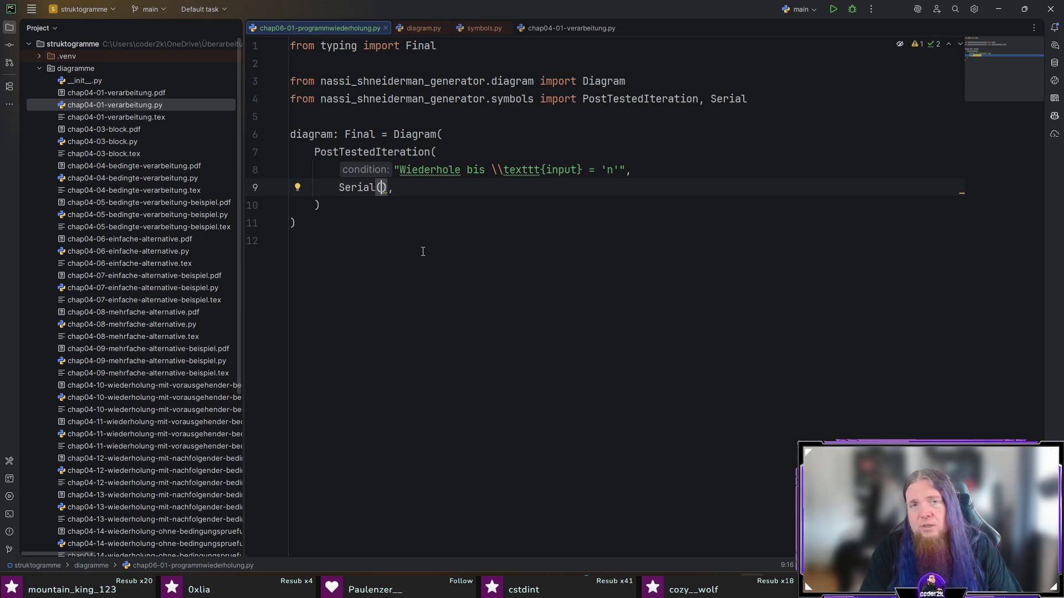
pyautogui.hotkey('ctrl', 'p')
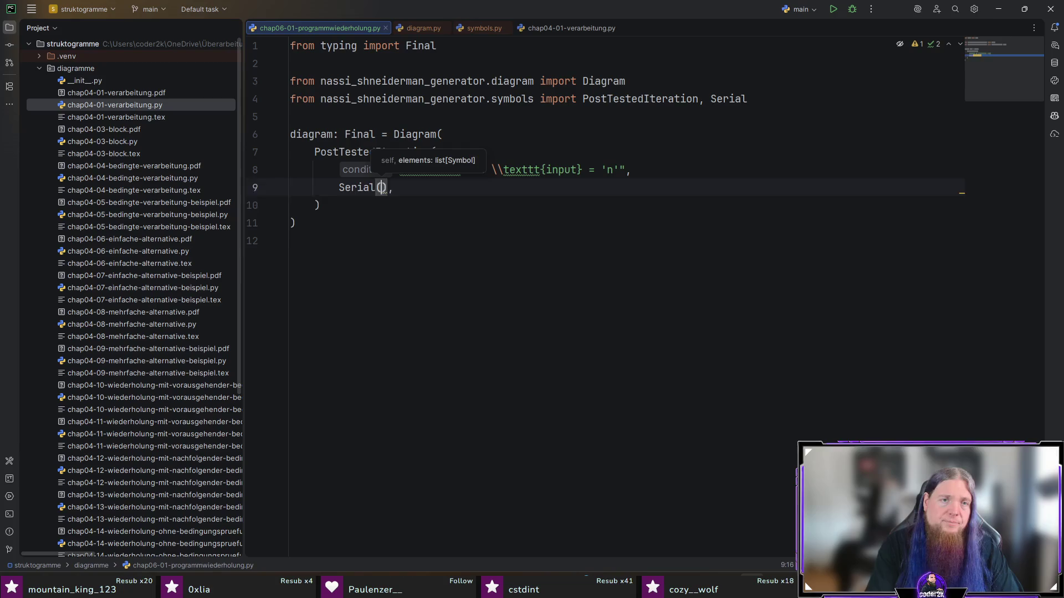
pyautogui.press('Return')
pyautogui.write('[')
pyautogui.press('Return')
pyautogui.write('Imperative')
pyautogui.hotkey('alt', 'Return')
pyautogui.press('Return')
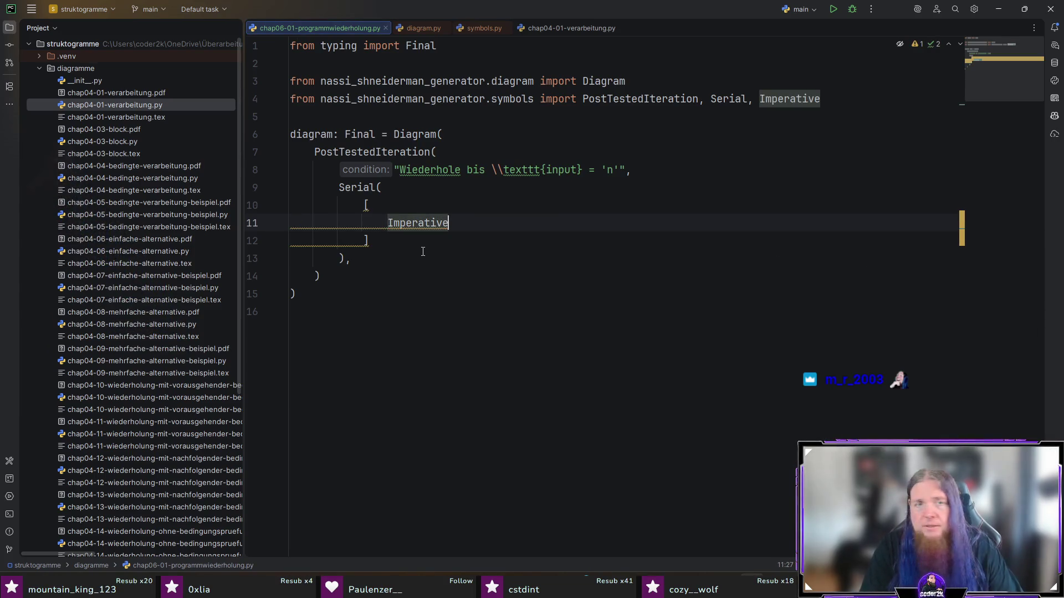
pyautogui.write('("Verarbeitung"),')
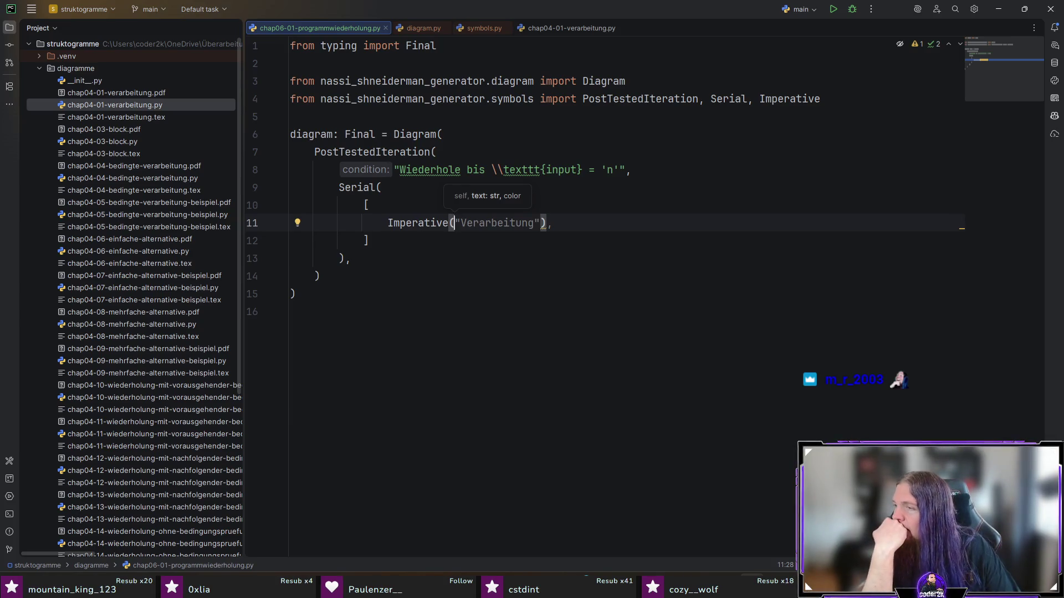
pyautogui.hotkey('ctrl', 'w')
pyautogui.write('Programm (.B')
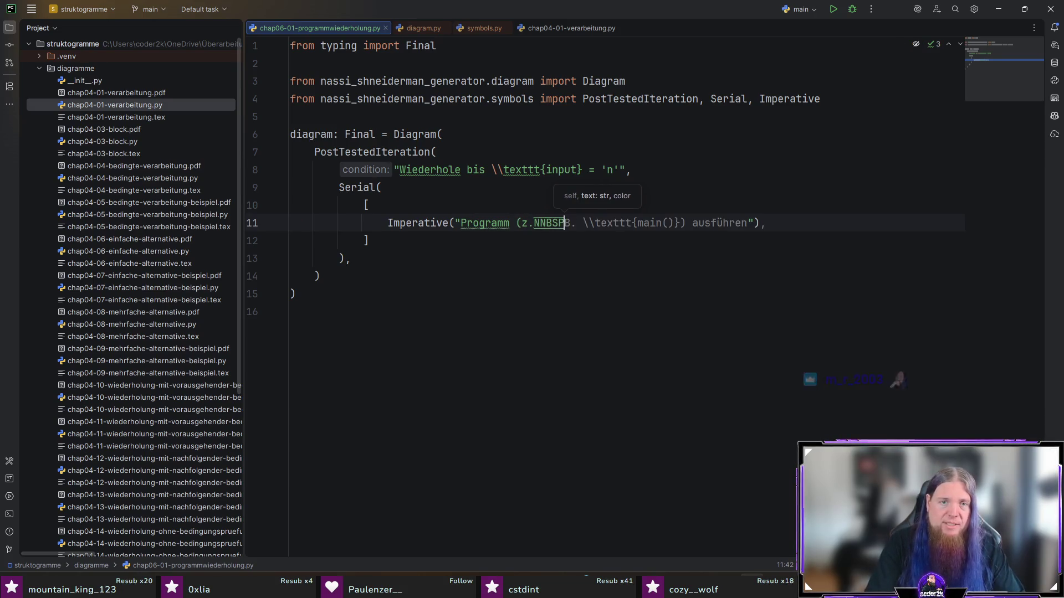
pyautogui.write(' B. \\')
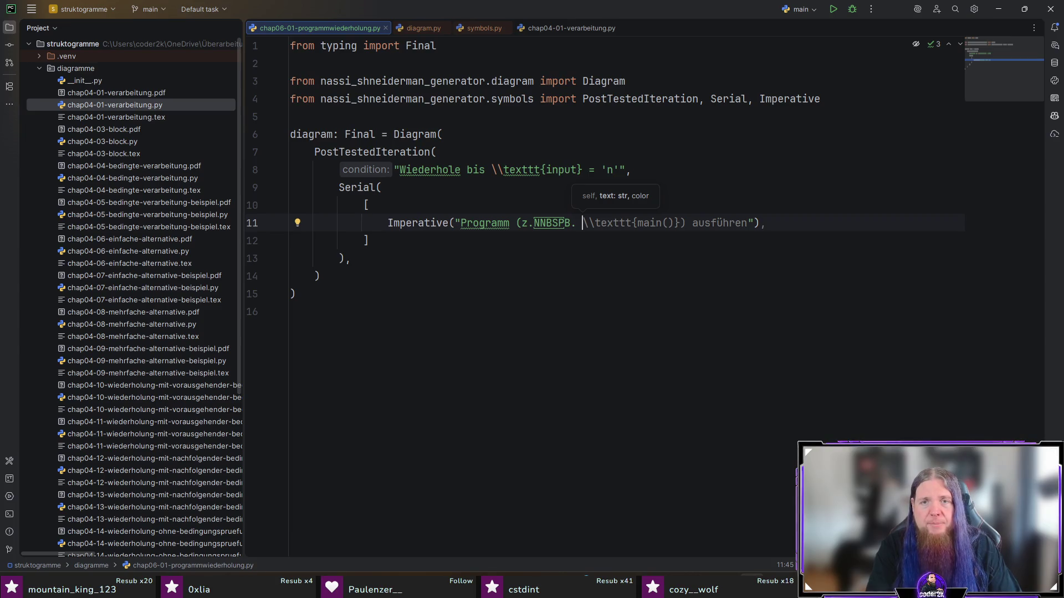
# - Word the first step as "Programm (z. B. \texttt{sparjahre.c})" and begin a second Imperative
pyautogui.press('End')
pyautogui.press('BackSpace')
pyautogui.hotkey('ctrl', 'Left')
pyautogui.hotkey('ctrl', 'Left')
pyautogui.press('Left')
pyautogui.press('Left')
pyautogui.press('Left')
pyautogui.hotkey('shift', 'Left')
pyautogui.hotkey('shift', 'Left')
pyautogui.hotkey('shift', 'Left')
pyautogui.hotkey('shift', 'Left')
pyautogui.hotkey('shift', 'Left')
pyautogui.hotkey('shift', 'Left')
pyautogui.write('sparjahre.c}')
pyautogui.press('Right')
pyautogui.hotkey('shift', 'ctrl', 'Right')
pyautogui.press('BackSpace')
pyautogui.press('End')
pyautogui.write(',')
pyautogui.press('Return')
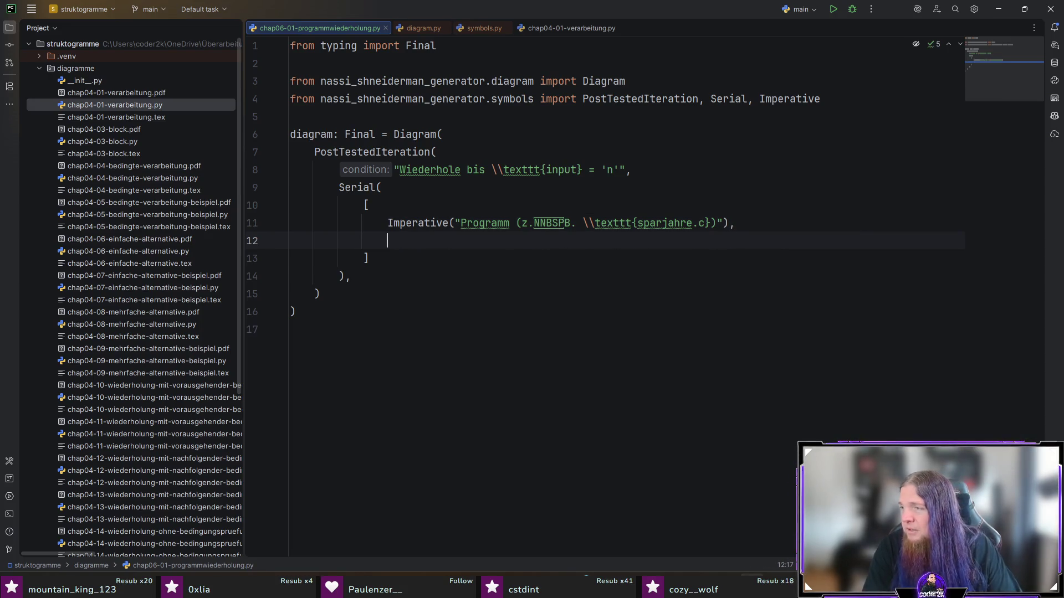
pyautogui.write('Im')
pyautogui.press('Return')
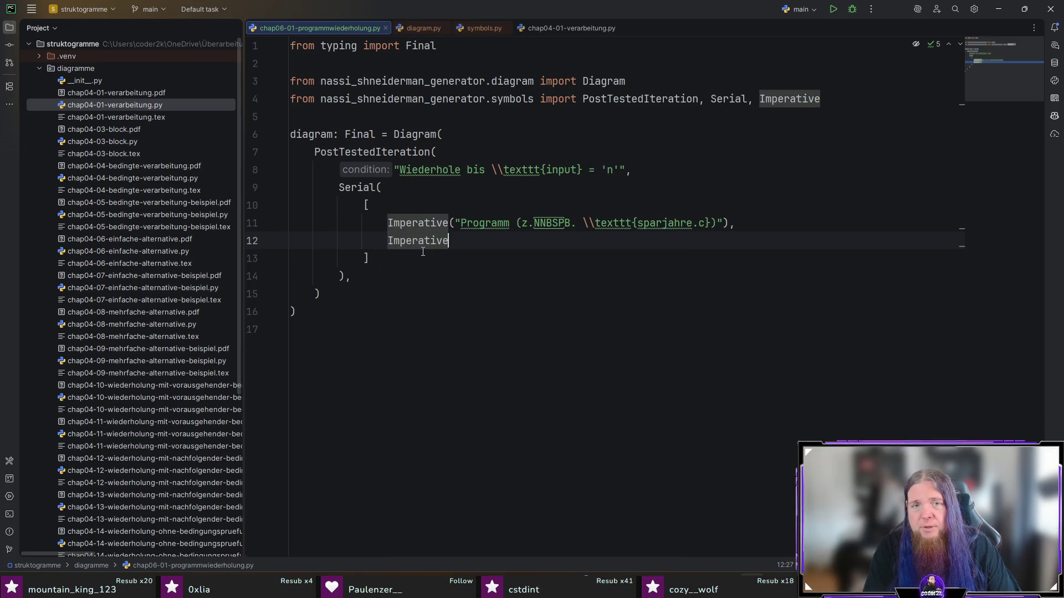
pyautogui.write('("Eingab')
pyautogui.write('e:')
# - Add the rerun-question output step and a third Imperative "Eingabe: \texttt{input}" to the Serial list
pyautogui.press('BackSpace')
pyautogui.press('BackSpace')
pyautogui.press('BackSpace')
pyautogui.press('BackSpace')
pyautogui.press('BackSpace')
pyautogui.write('Ausgabe: Soll wiederholt werden')
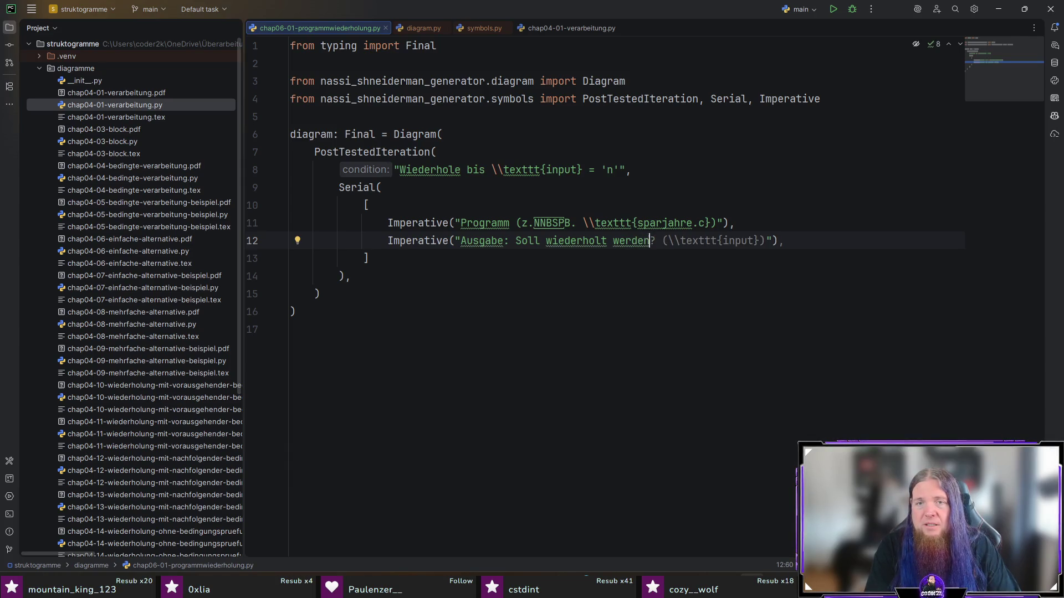
pyautogui.write('? (')
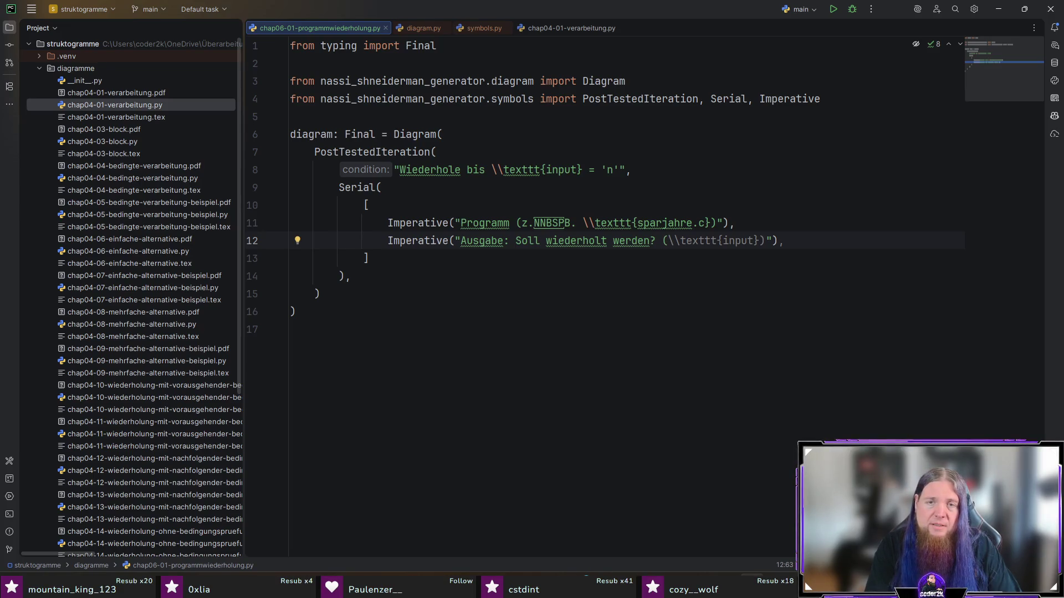
pyautogui.write('\'j\' oder \'n\')"),')
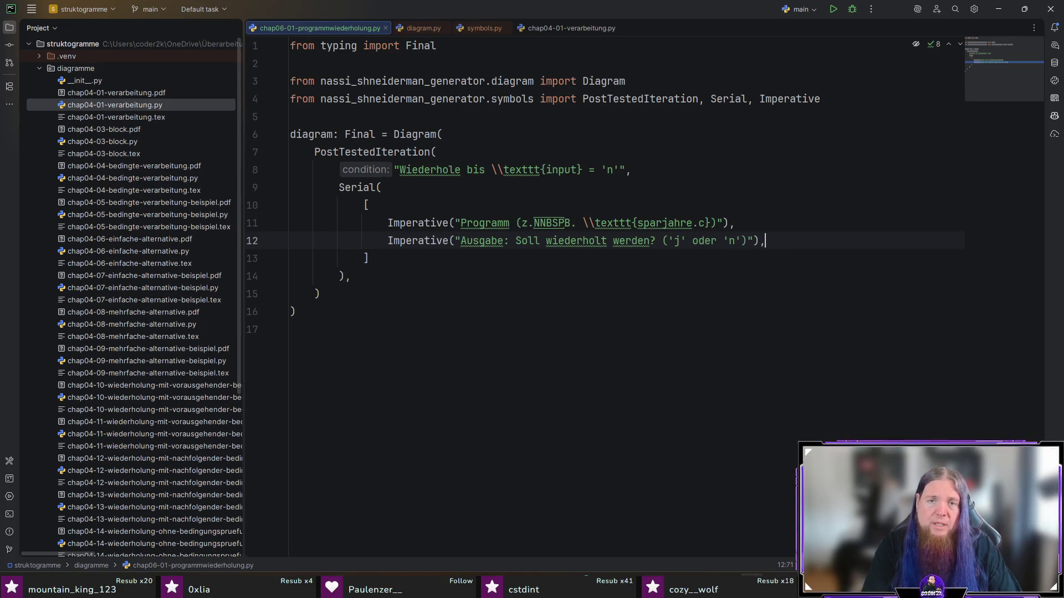
pyautogui.press('Return')
pyautogui.write('Impera')
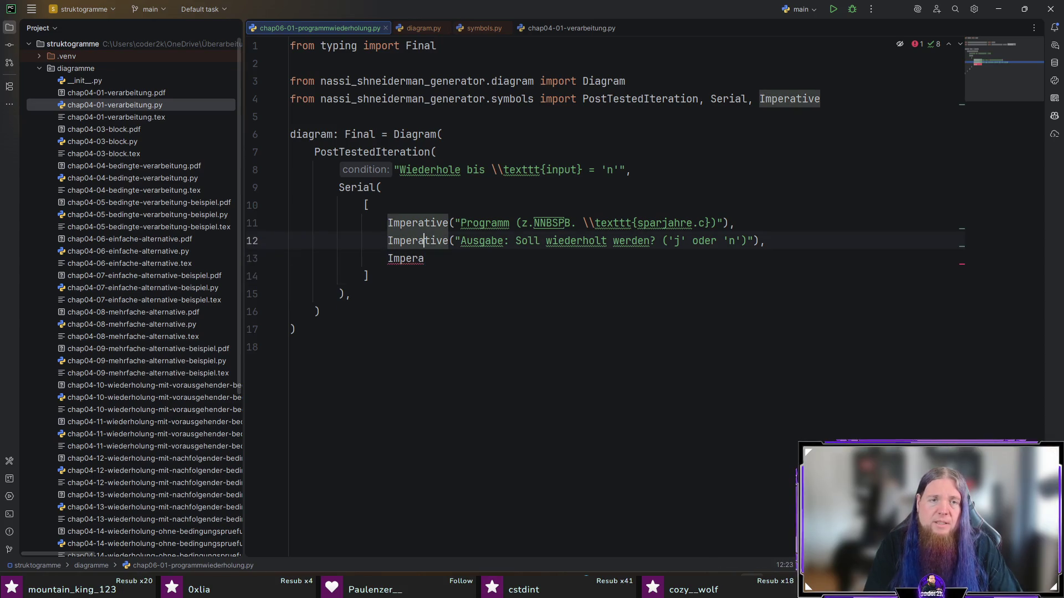
pyautogui.write('t')
pyautogui.press('Return')
pyautogui.write('"Eingabe:')
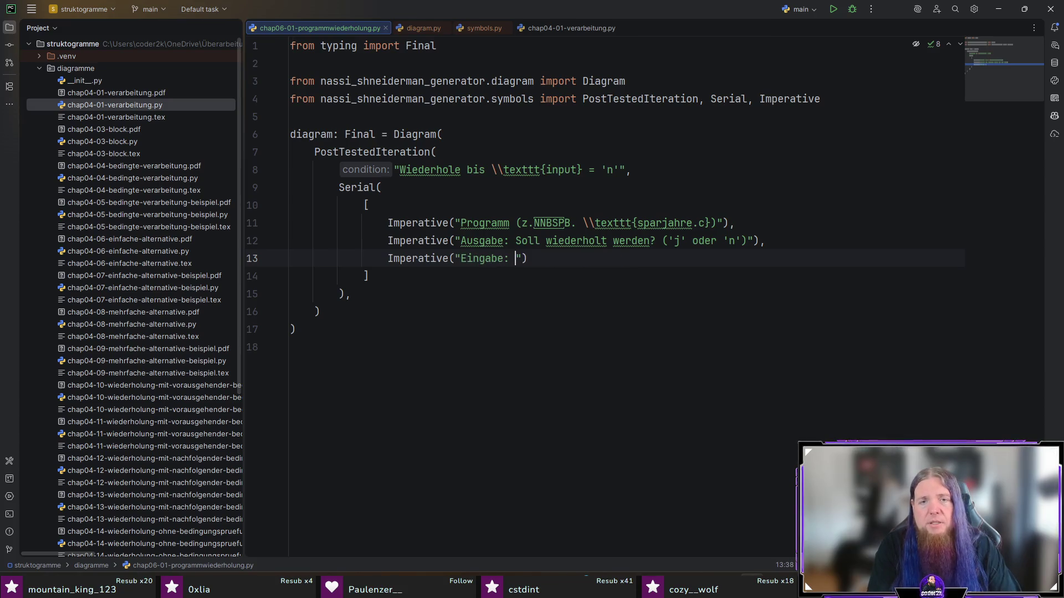
pyautogui.press('Tab')
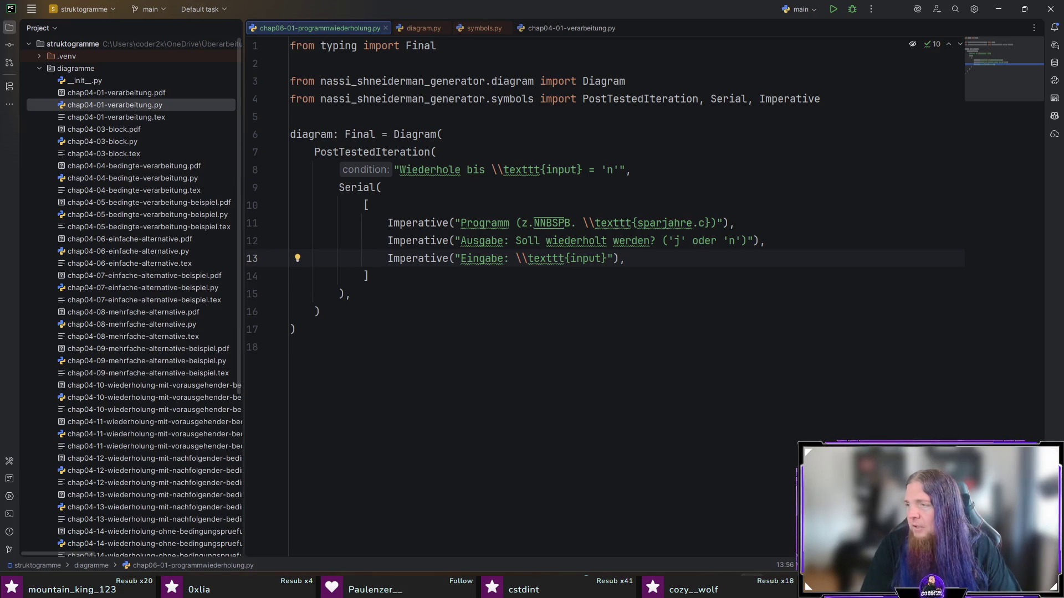
pyautogui.press('Down')
pyautogui.press('Down')
pyautogui.press('Down')
pyautogui.press('Down')
pyautogui.press('Down')
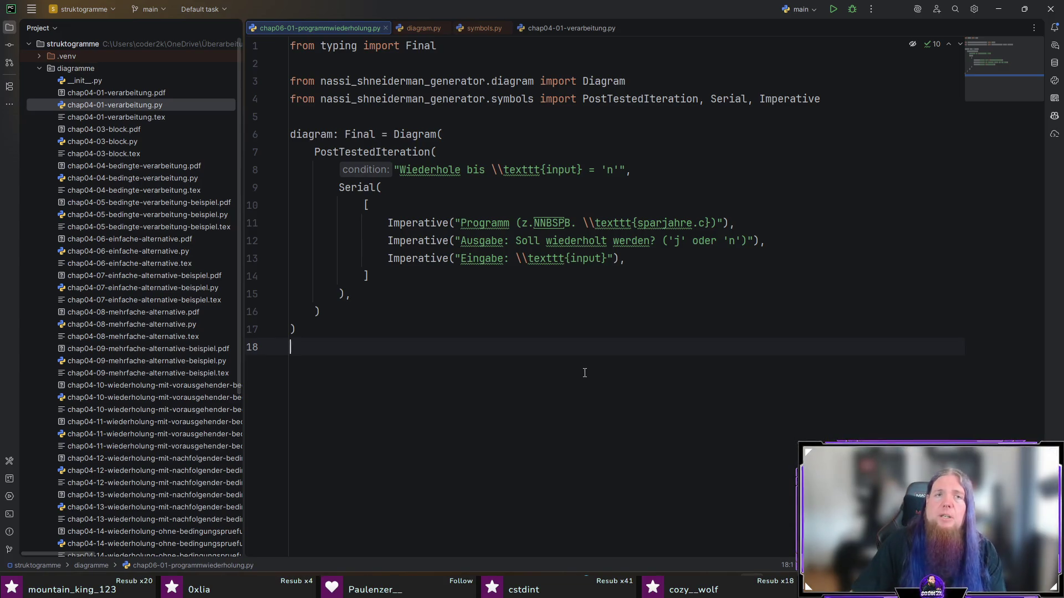
pyautogui.click(799, 9)
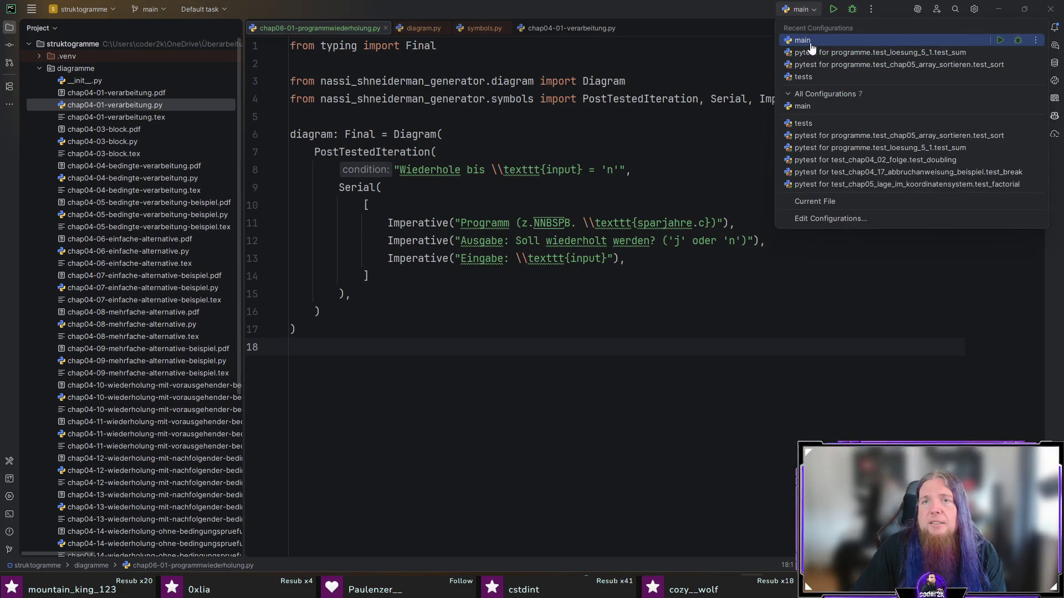
# - Run the main configuration, replace the narrow no-break space after "z." on line 11 with a normal space, and rerun
pyautogui.click(811, 40)
pyautogui.click(833, 9)
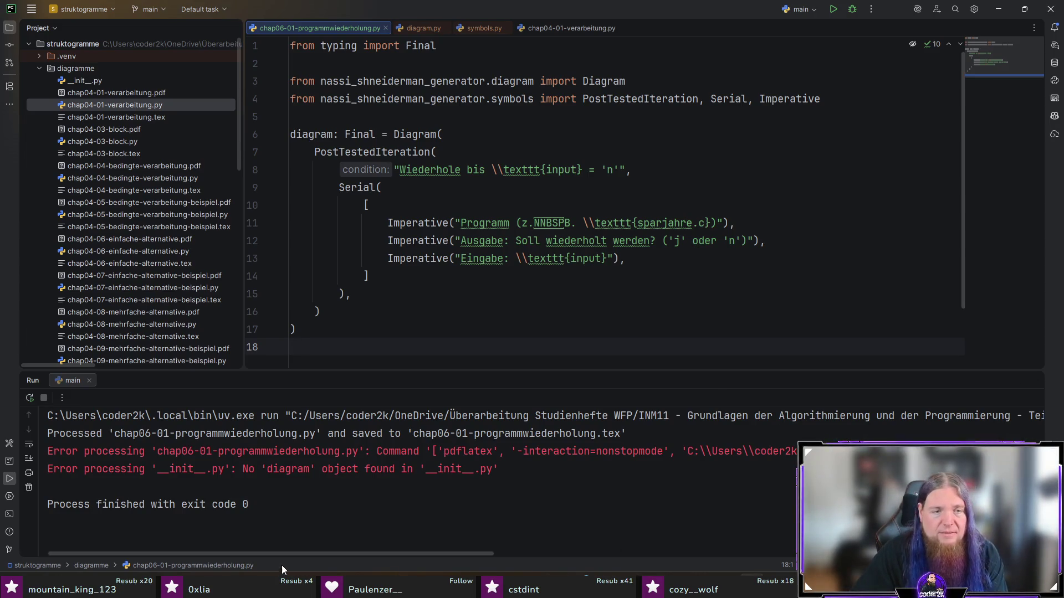
pyautogui.hscroll(10, 291, 555)
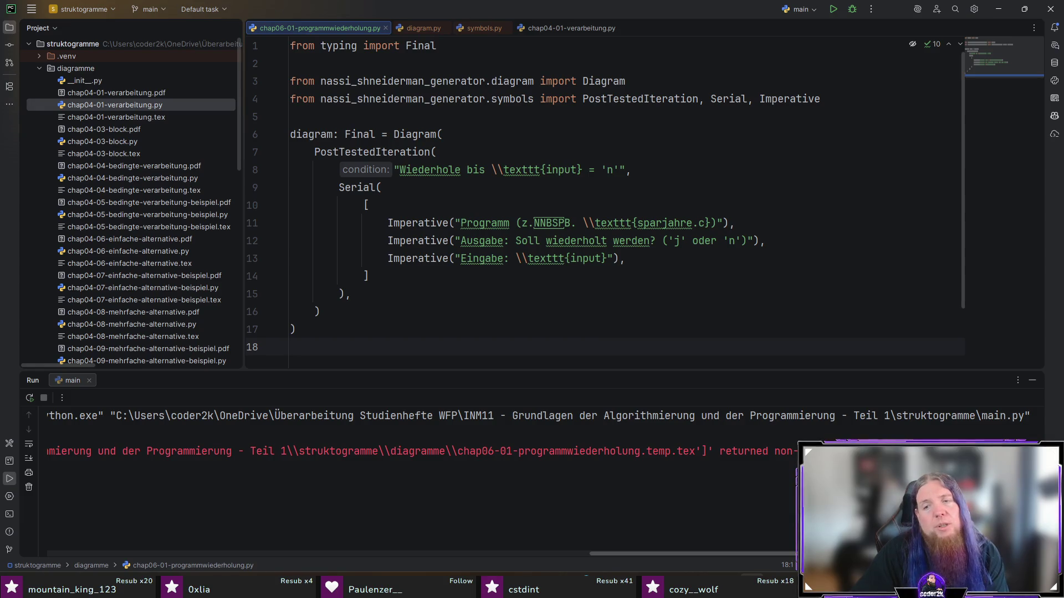
pyautogui.hotkey('shift', 'F10')
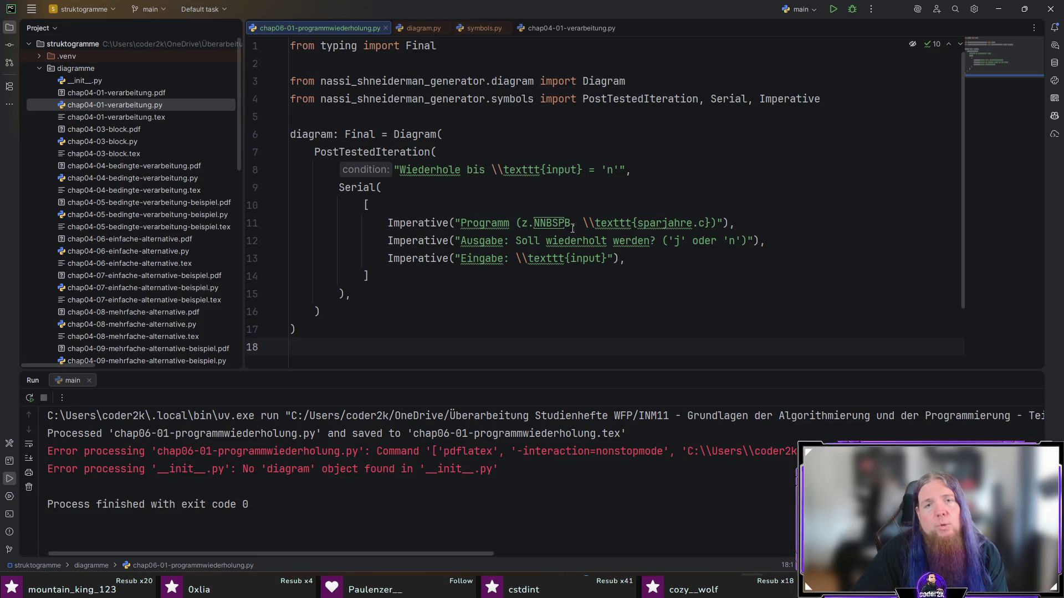
pyautogui.moveTo(571, 223); pyautogui.dragTo(533, 223)
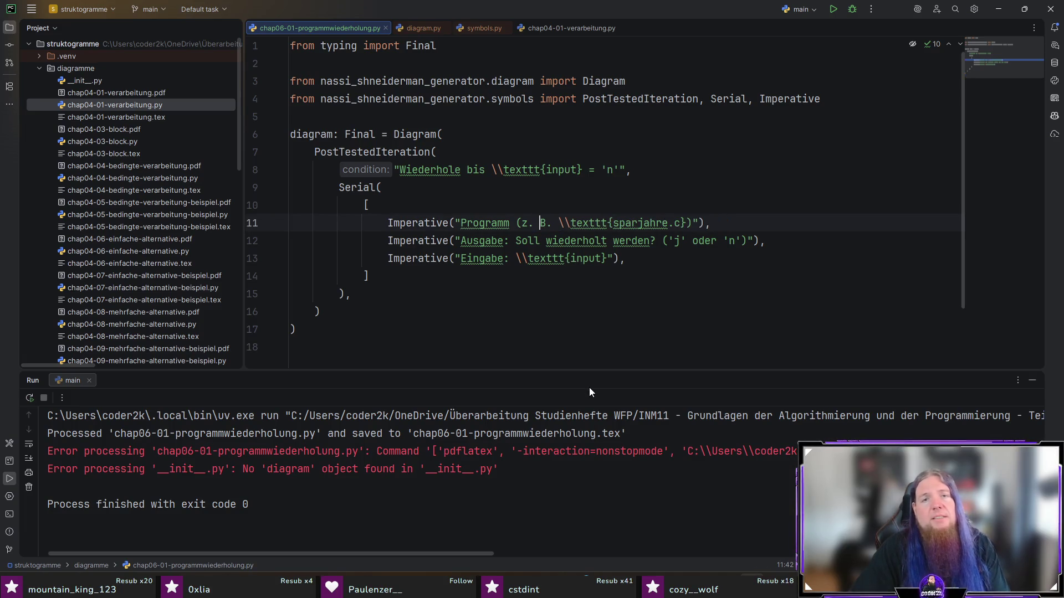
pyautogui.click(835, 8)
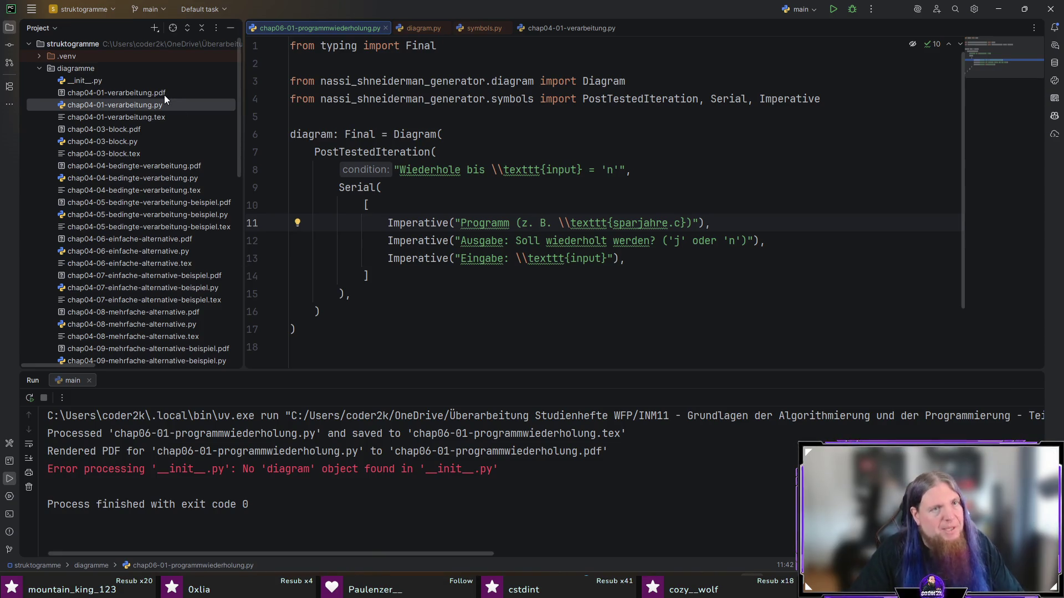
pyautogui.scroll(-5, 152, 223)
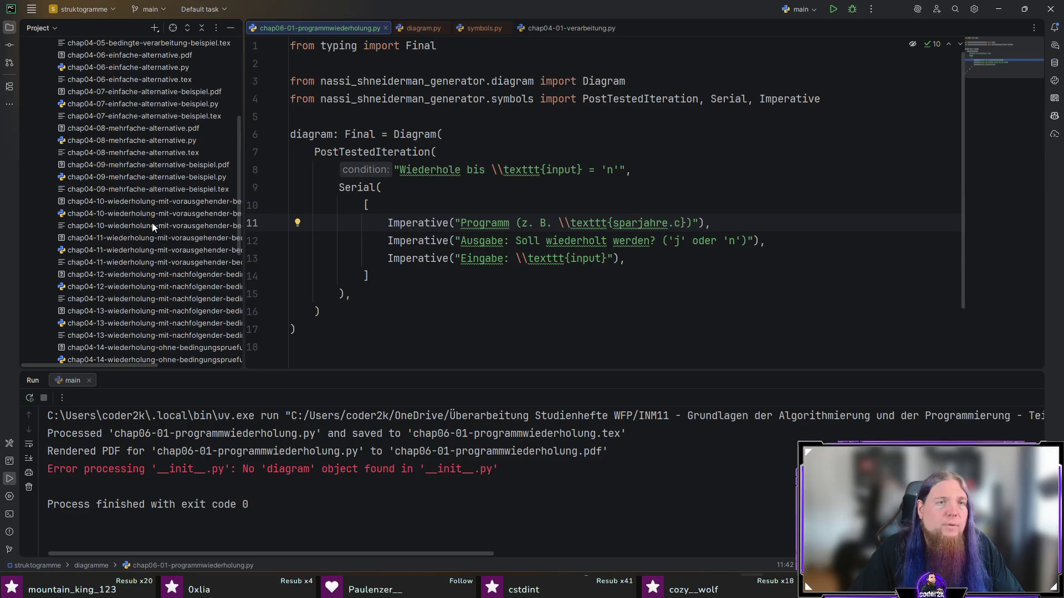
pyautogui.scroll(-5, 153, 223)
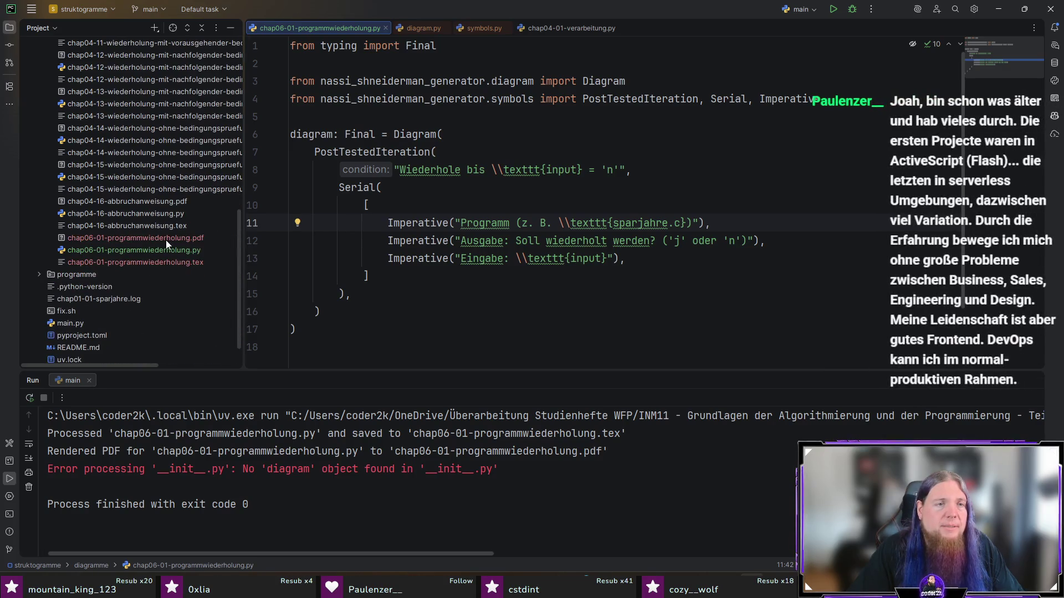
# - View chap06-01-programmwiederholung.pdf, check the "Wiederhole bis input = 'n'" condition, and return to PyCharm
pyautogui.doubleClick(169, 238)
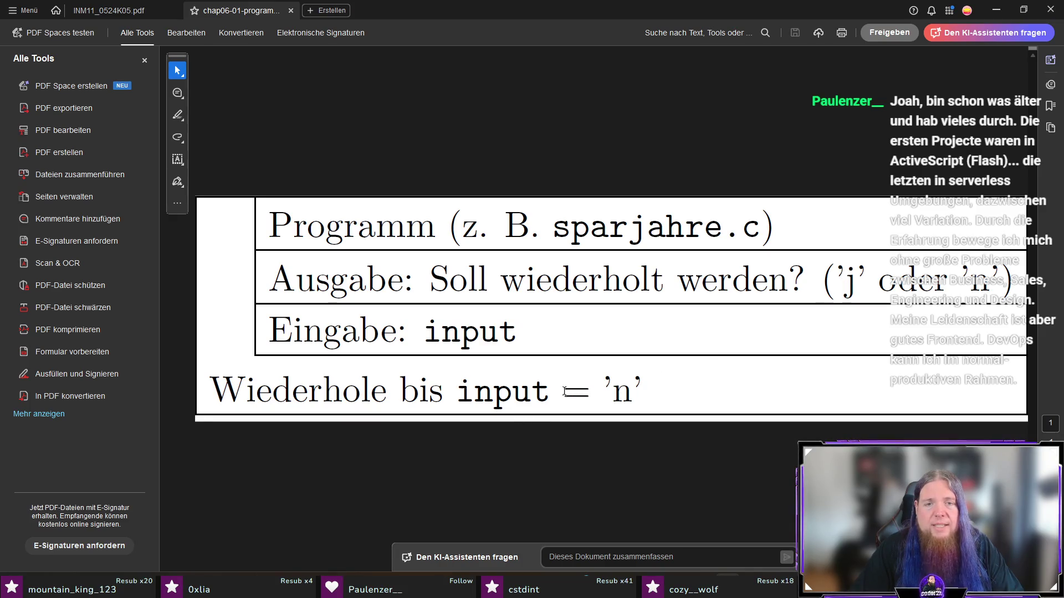
pyautogui.moveTo(457, 392); pyautogui.dragTo(666, 388)
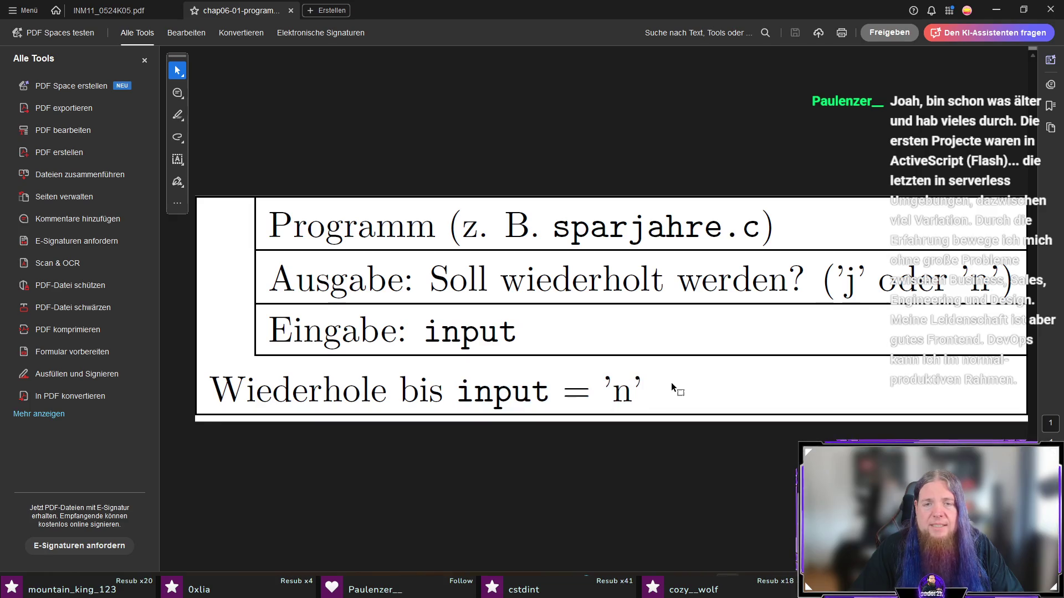
pyautogui.hotkey('alt', 'Tab')
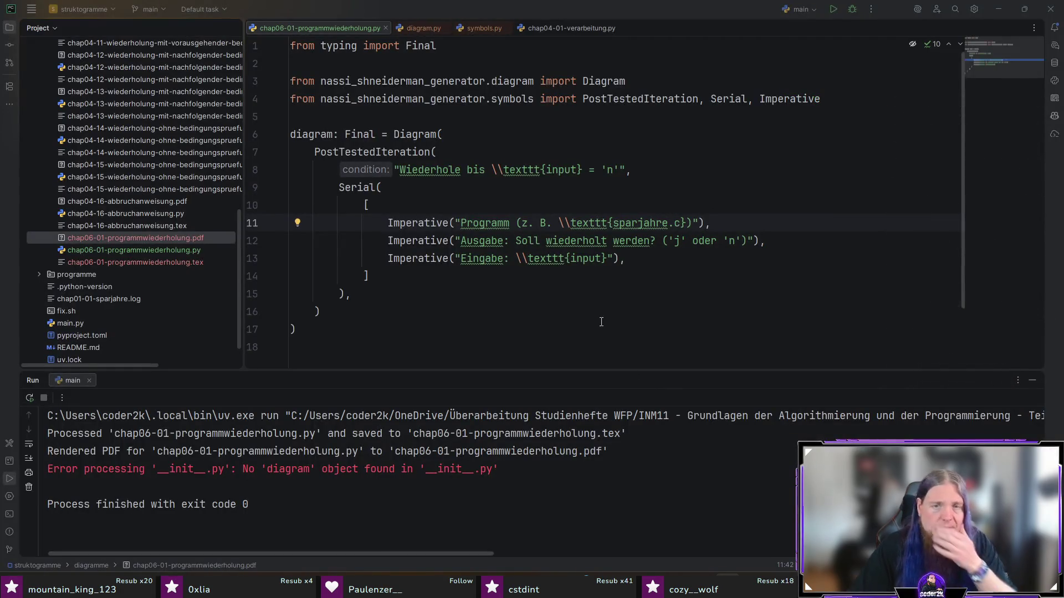
# - Move = 'n' inside \texttt{} on line 8 and change "z. B." on line 11 to "z.\,B."
pyautogui.click(580, 170)
pyautogui.write('=')
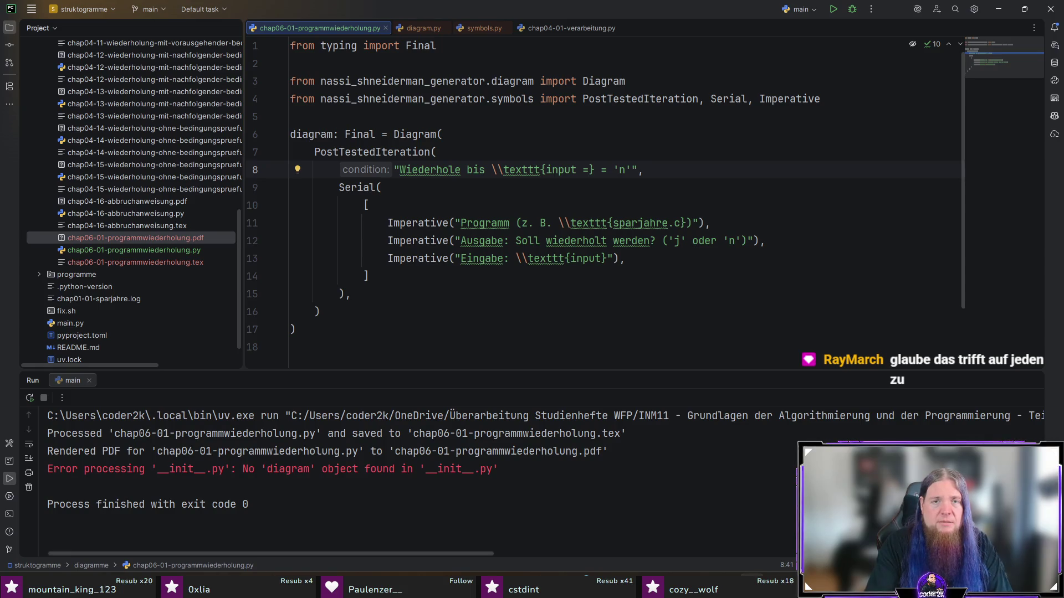
pyautogui.write(" 'n'")
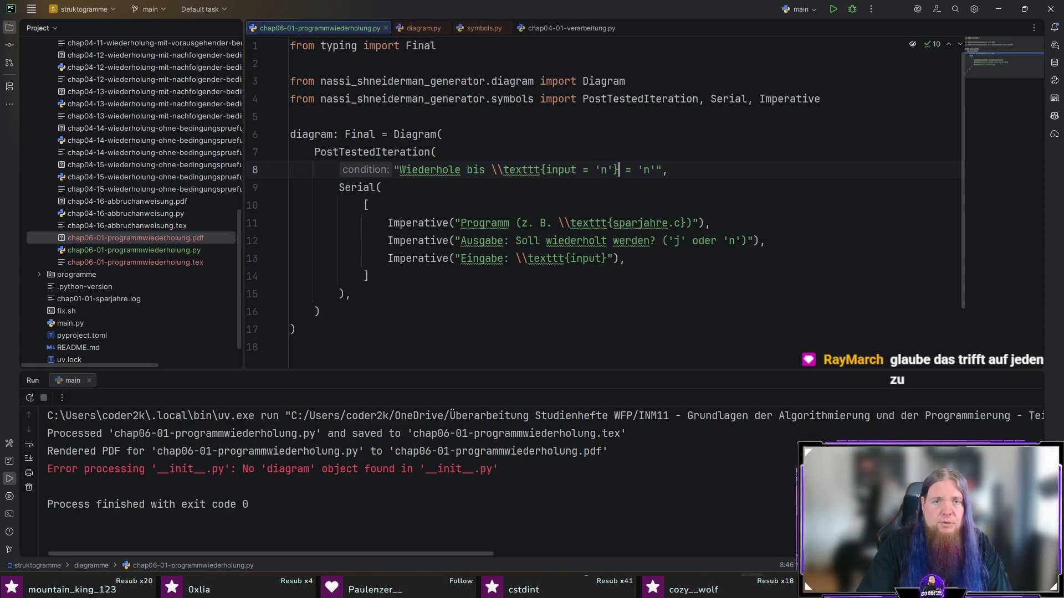
pyautogui.moveTo(619, 171); pyautogui.dragTo(649, 170)
pyautogui.hotkey('shift', 'Right')
pyautogui.press('Delete')
pyautogui.click(540, 223)
pyautogui.press('BackSpace')
pyautogui.write('\\,')
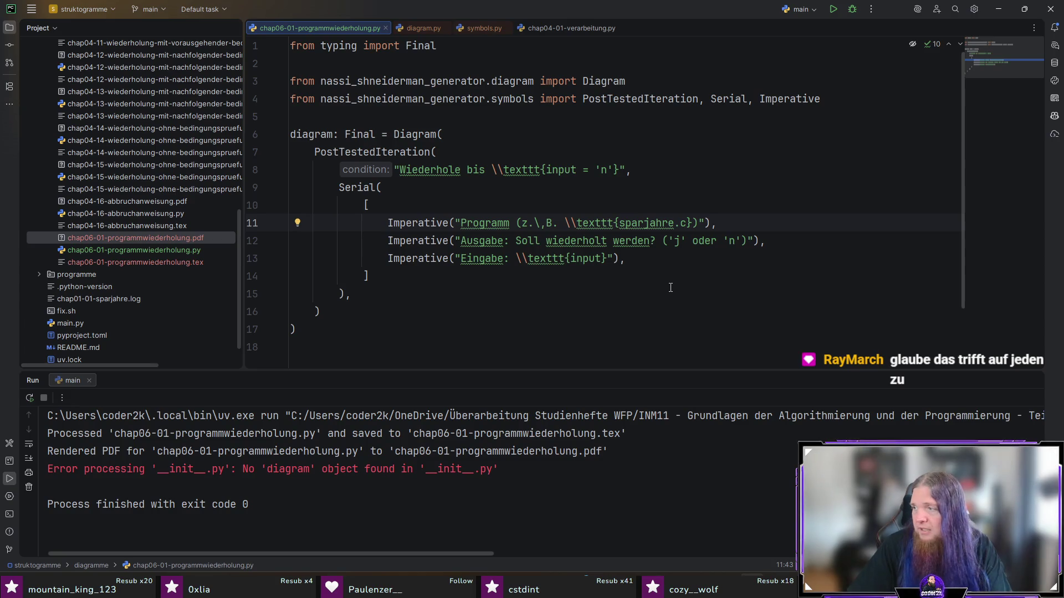
# - Wrap 'j' and 'n' on line 12 each in \texttt{} and rerun the generator
pyautogui.click(666, 240)
pyautogui.write('\\texttt{')
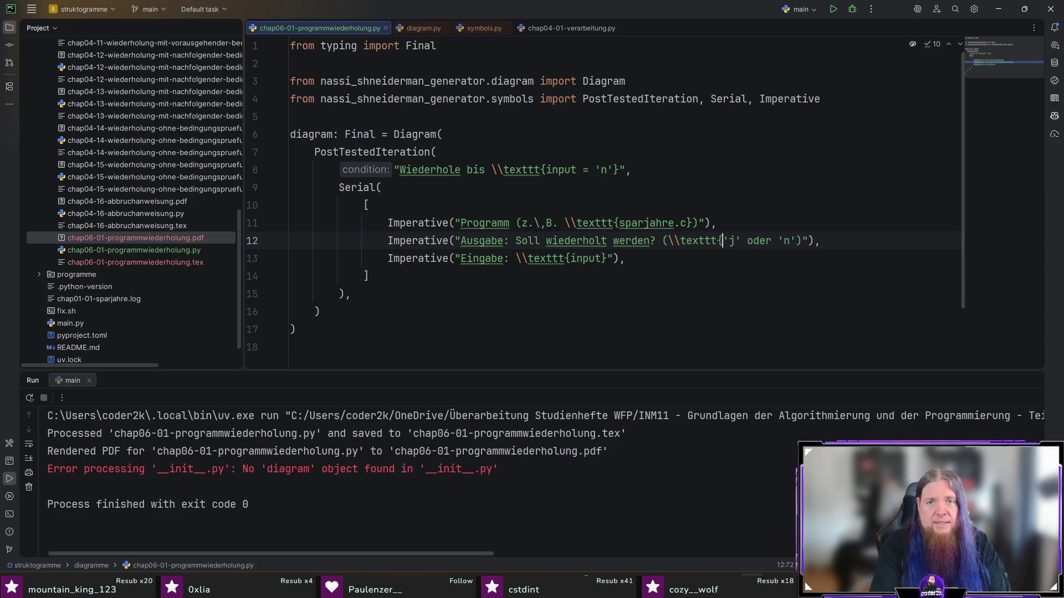
pyautogui.press('Right')
pyautogui.press('Right')
pyautogui.write('}')
pyautogui.press('Right')
pyautogui.press('Right')
pyautogui.press('Right')
pyautogui.write('\\texttt{')
pyautogui.press('Right')
pyautogui.press('Right')
pyautogui.press('Right')
pyautogui.write('}')
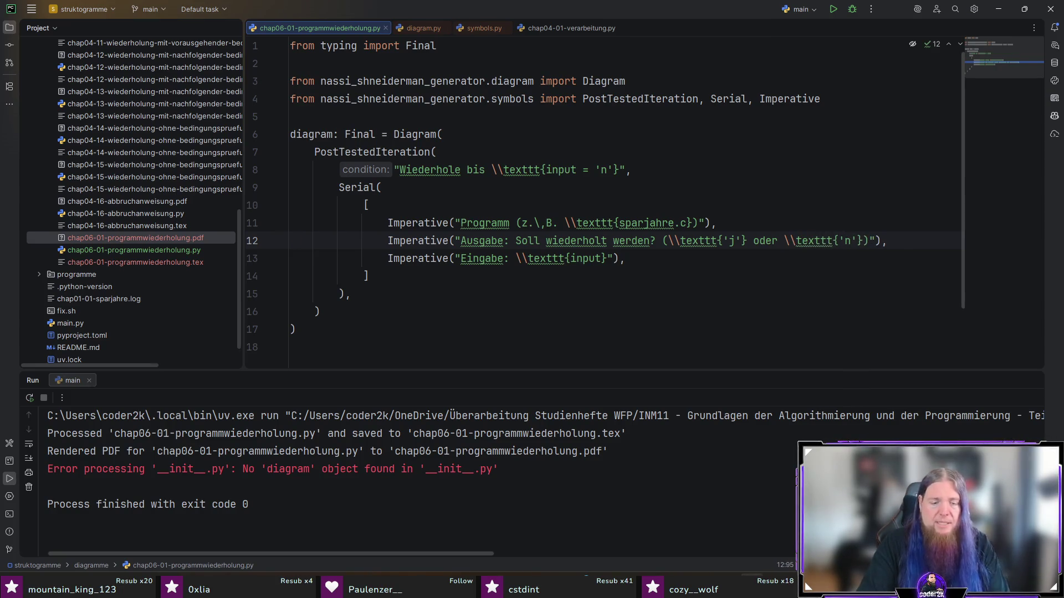
pyautogui.hotkey('shift', 'F10')
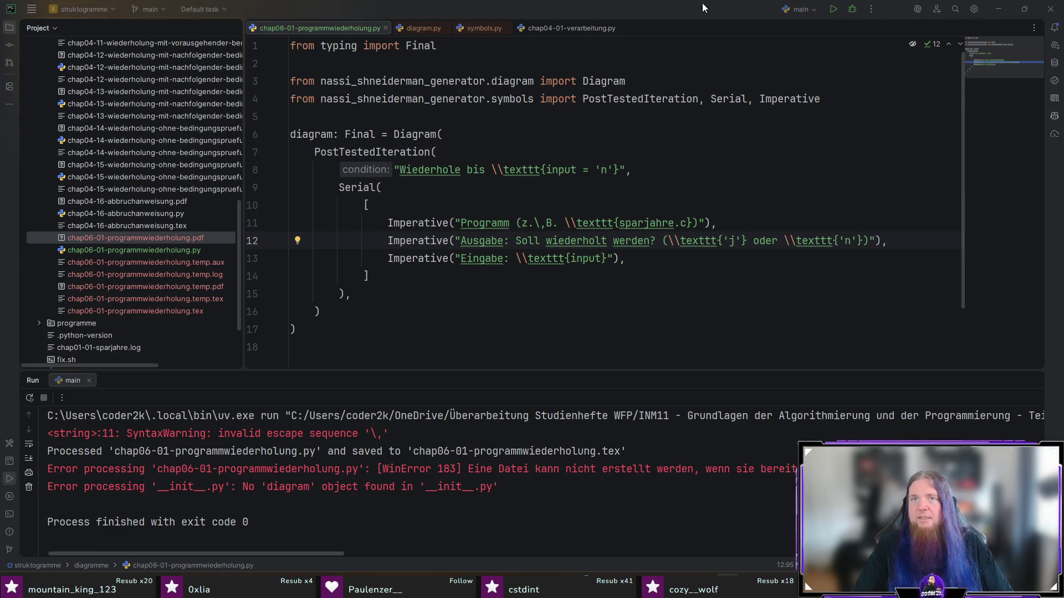
# - Delete the stale chap06 .aux/.log/.pdf/.tex outputs and regenerate the diagram
pyautogui.click(833, 10)
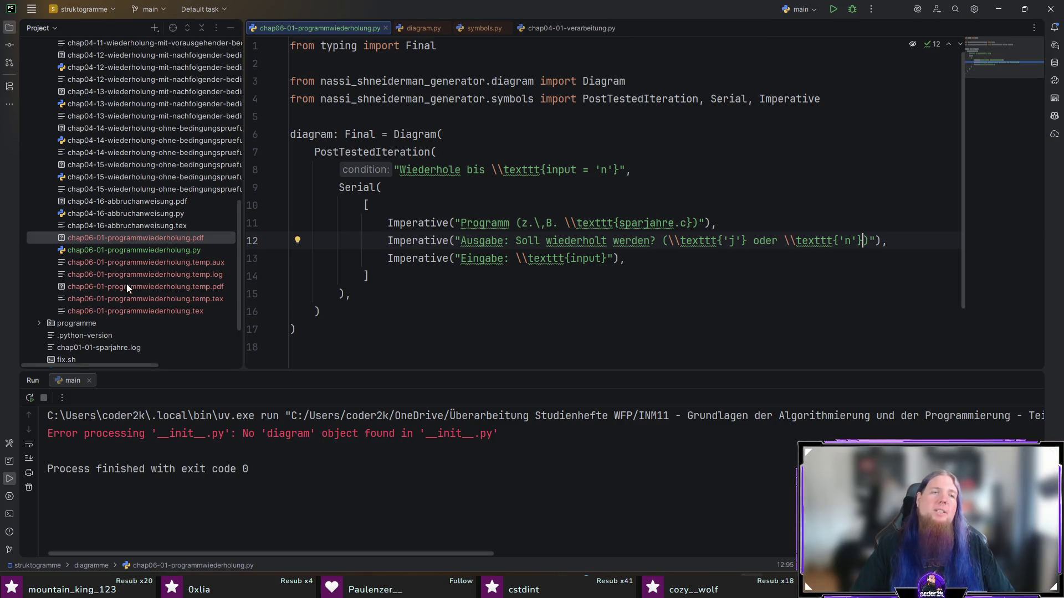
pyautogui.click(222, 264)
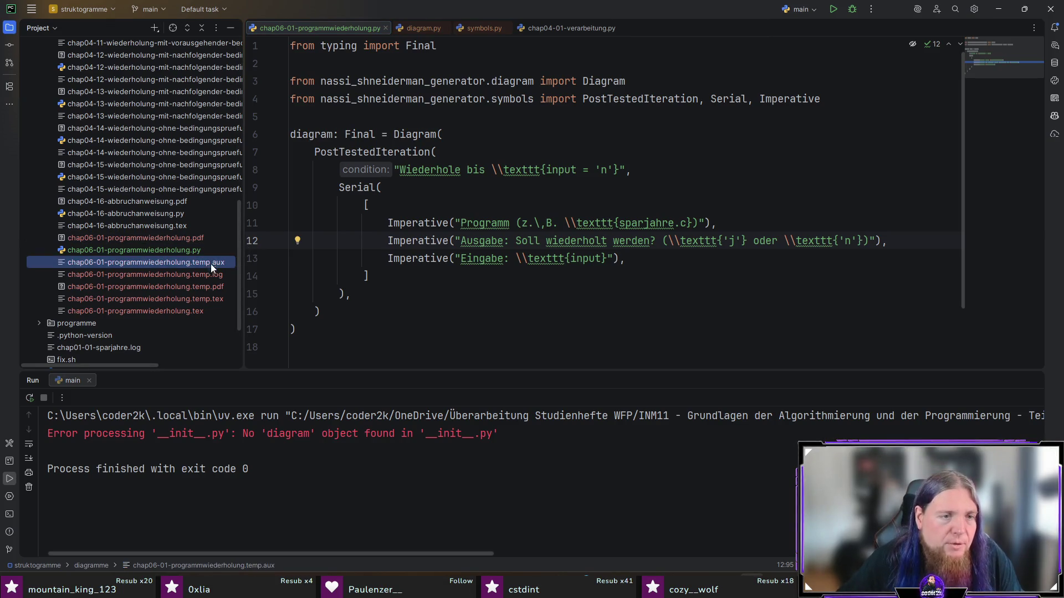
pyautogui.keyDown('shift'); pyautogui.click(212, 310); pyautogui.keyUp('shift')
pyautogui.keyDown('ctrl'); pyautogui.click(222, 238); pyautogui.keyUp('ctrl')
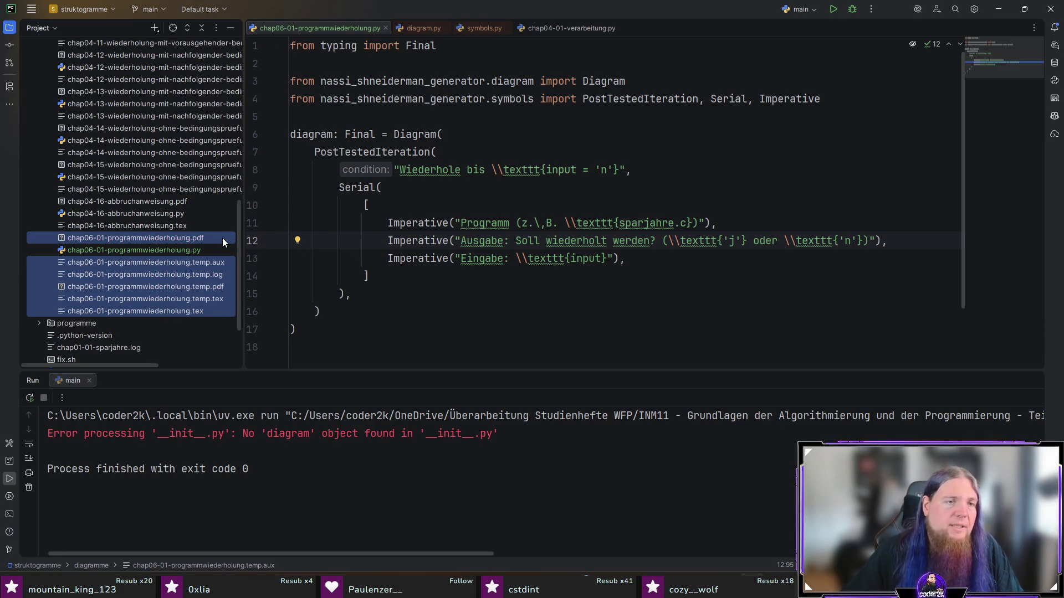
pyautogui.press('Delete')
pyautogui.press('Return')
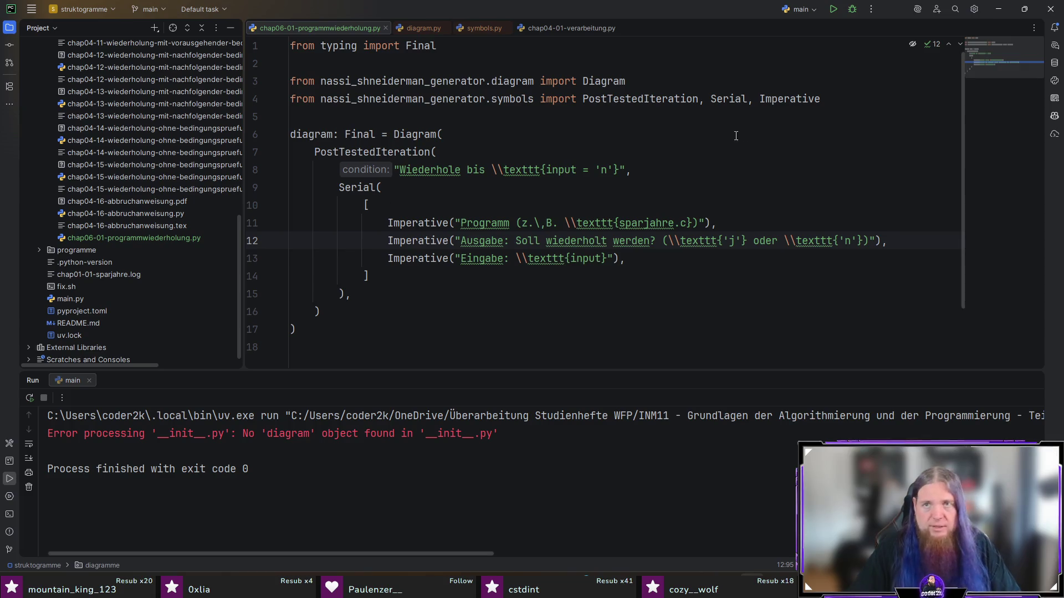
pyautogui.click(832, 10)
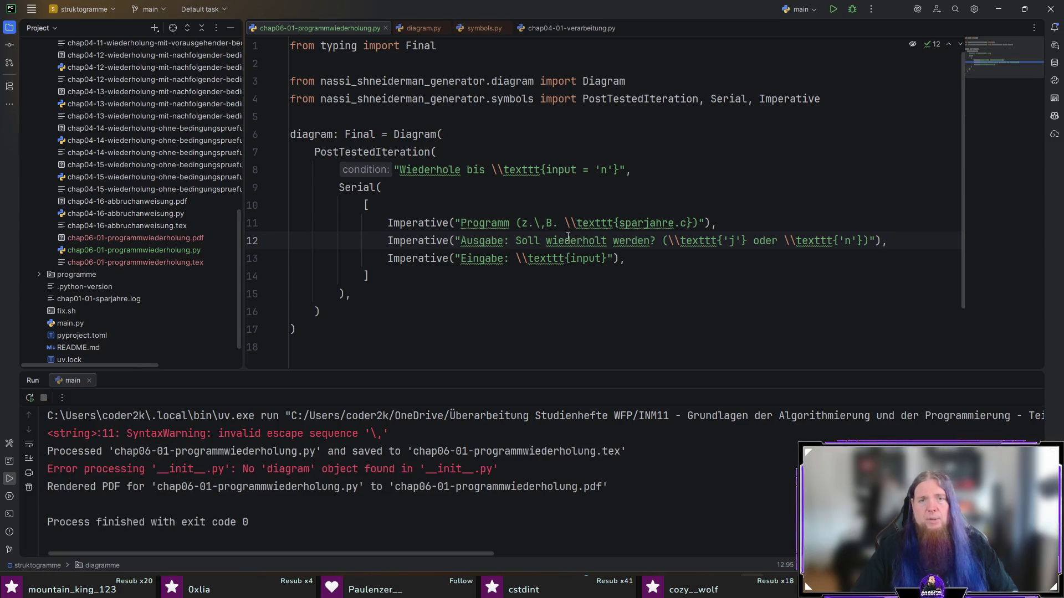
# - Escape the thin space as z.\\,B. in line 11 and rerun the generator
pyautogui.click(532, 222)
pyautogui.write('\\')
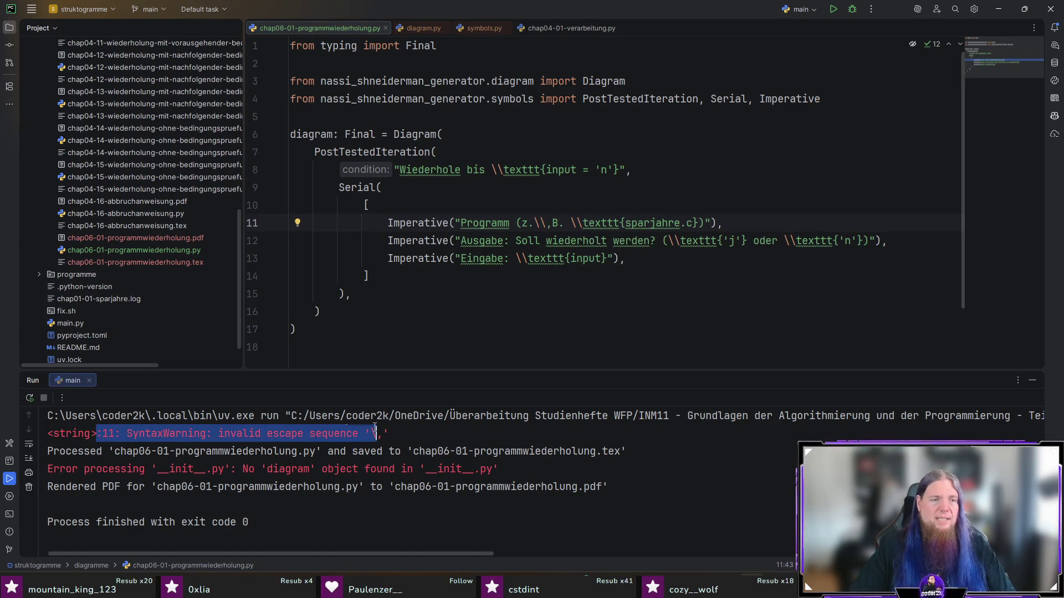
pyautogui.click(588, 310)
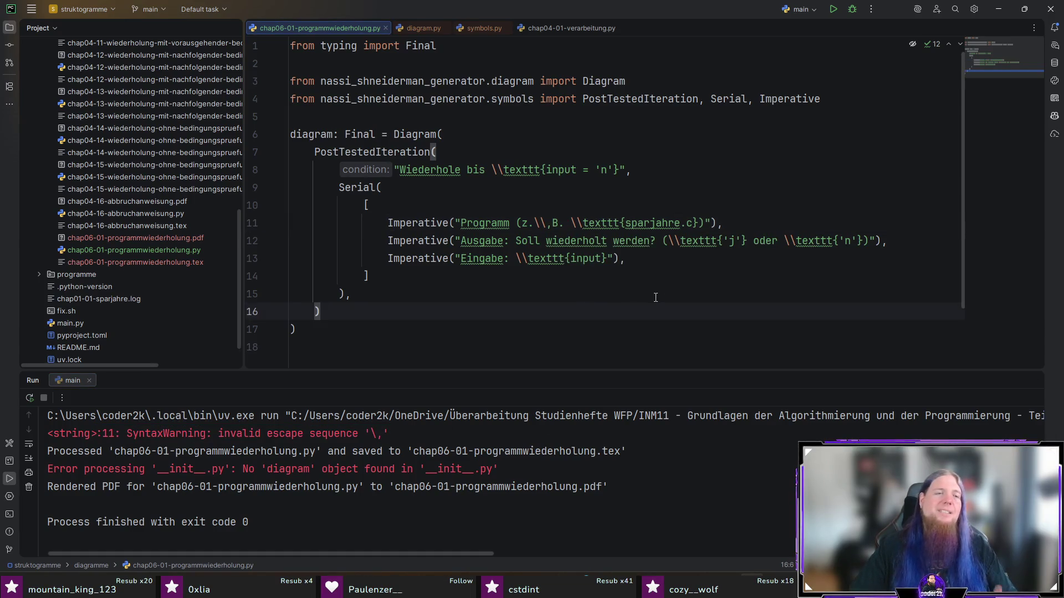
pyautogui.click(834, 10)
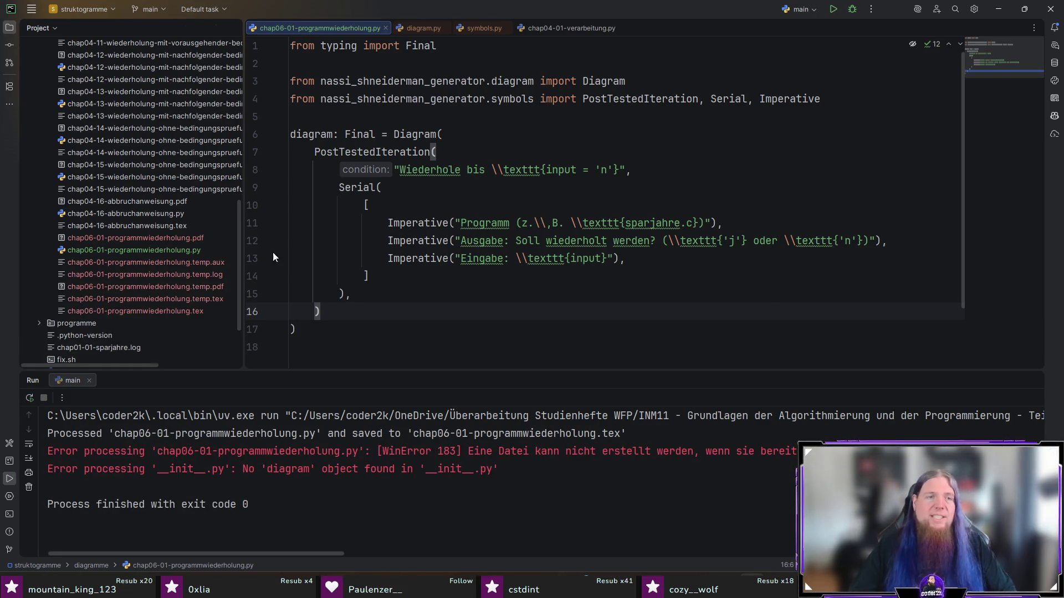
# - Delete the generated chap06 files again, rerun, and open the freshly rendered Struktogramm PDF
pyautogui.click(178, 262)
pyautogui.keyDown('shift'); pyautogui.click(187, 307); pyautogui.keyUp('shift')
pyautogui.keyDown('ctrl'); pyautogui.click(189, 237); pyautogui.keyUp('ctrl')
pyautogui.press('Delete')
pyautogui.press('Return')
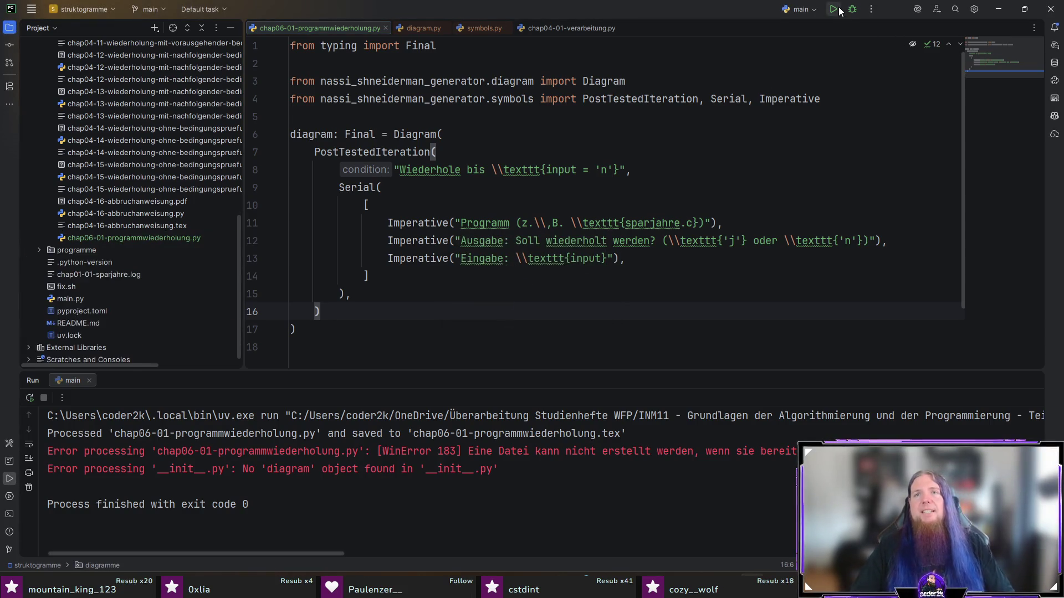
pyautogui.click(839, 11)
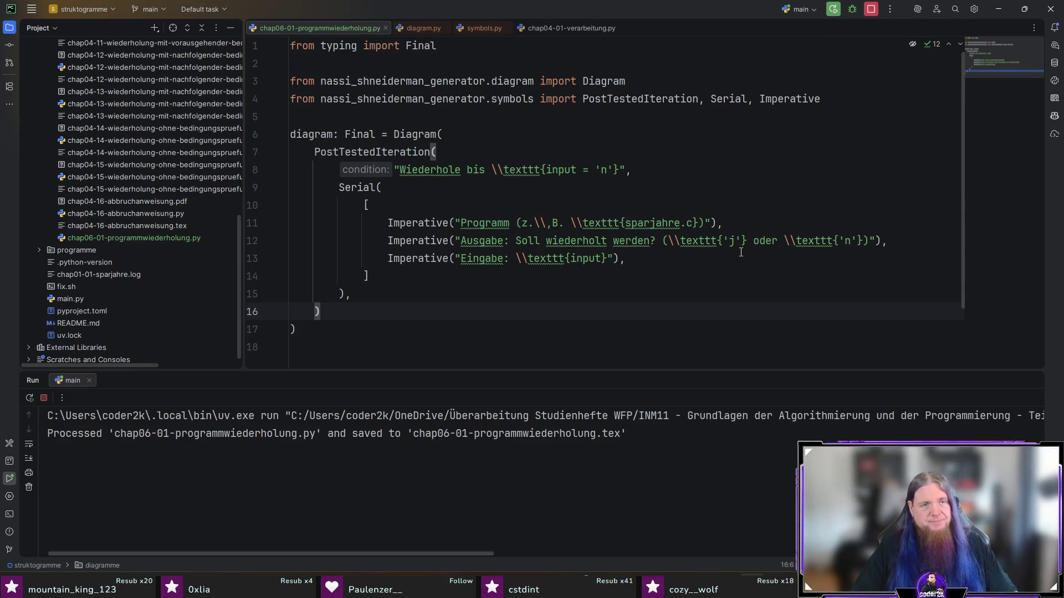
pyautogui.click(184, 238)
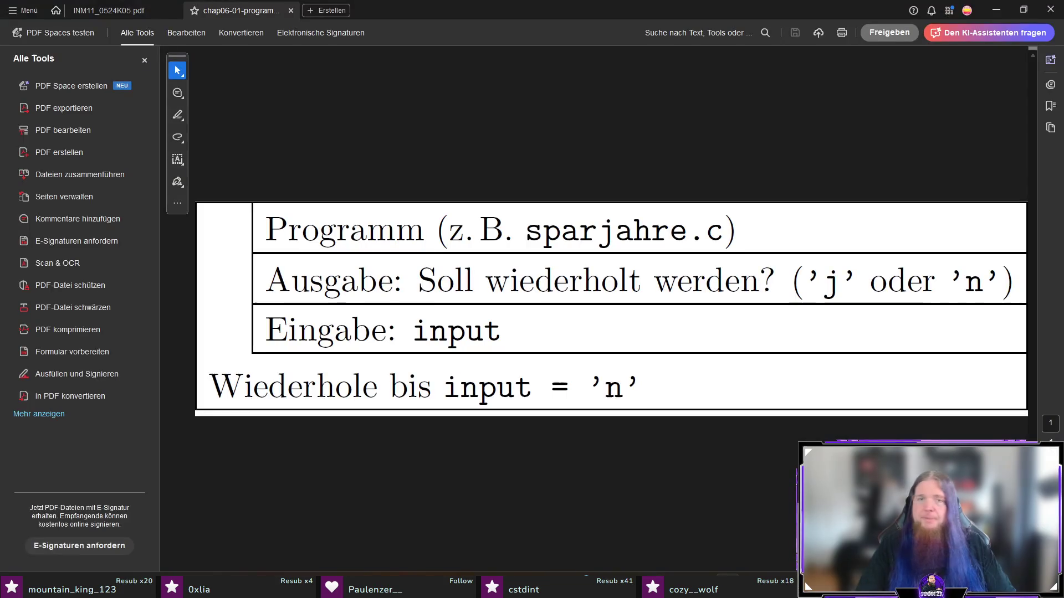
# - Inspect the "z. B." spacing and monospace 'n' in Acrobat, then switch back through PyCharm to kapitel07.tex in TeXstudio
pyautogui.click(476, 226)
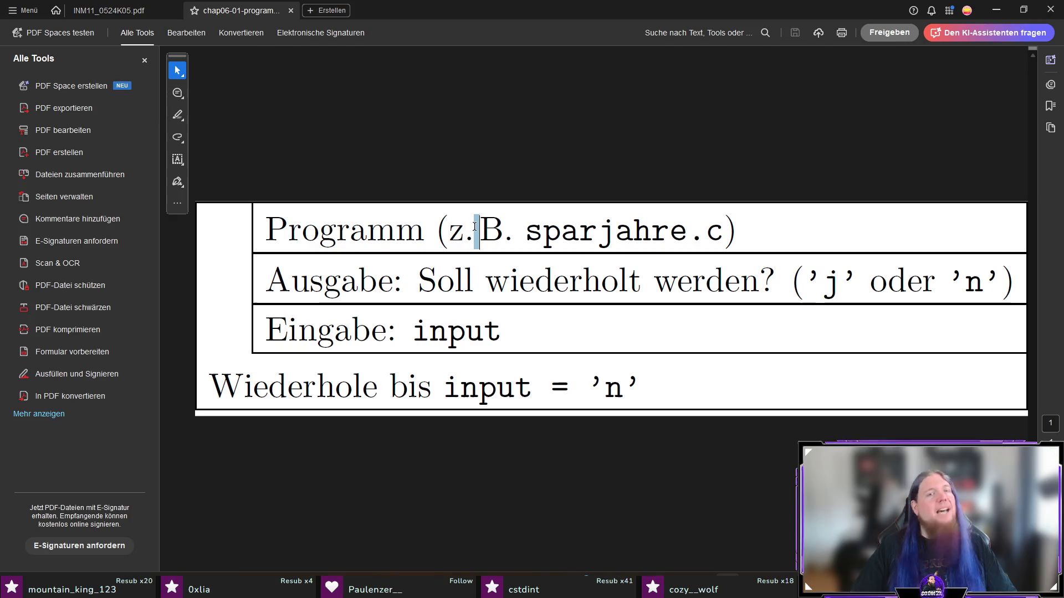
pyautogui.click(497, 244)
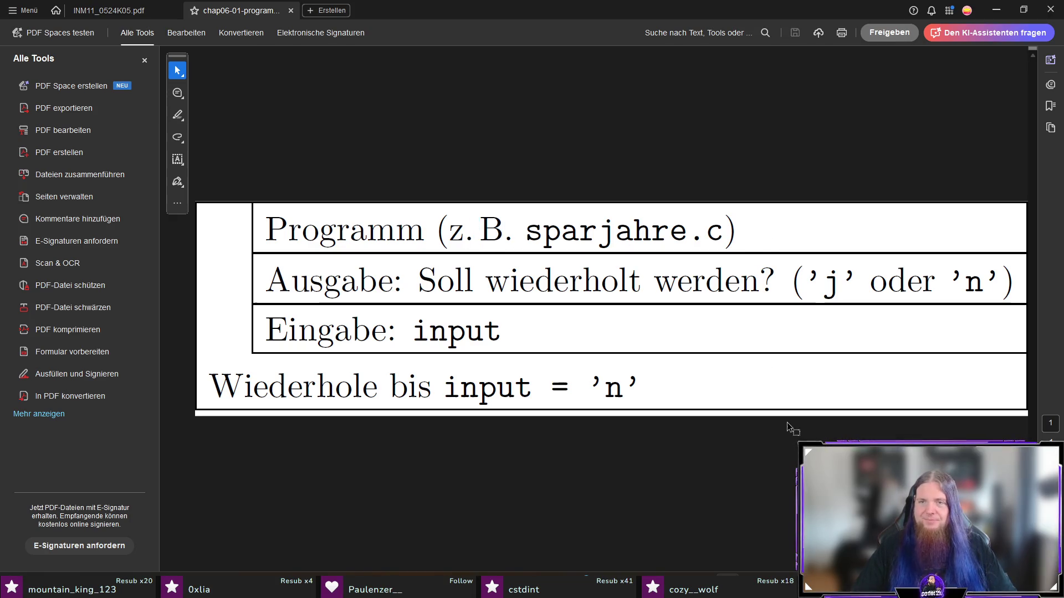
pyautogui.moveTo(587, 386); pyautogui.dragTo(634, 383)
pyautogui.rightClick(638, 388)
pyautogui.click(709, 380)
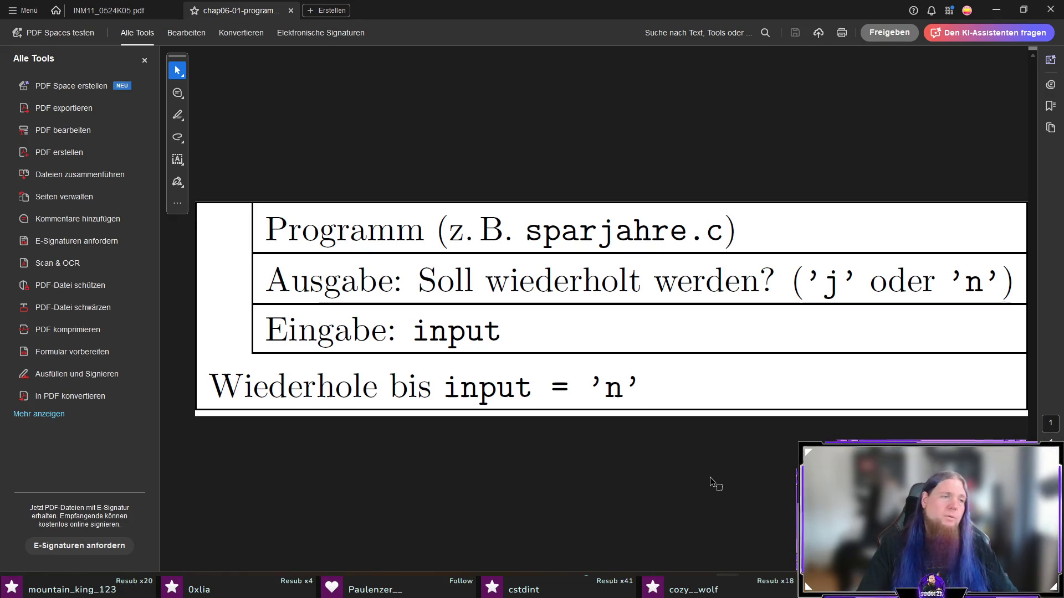
pyautogui.hotkey('alt', 'Tab')
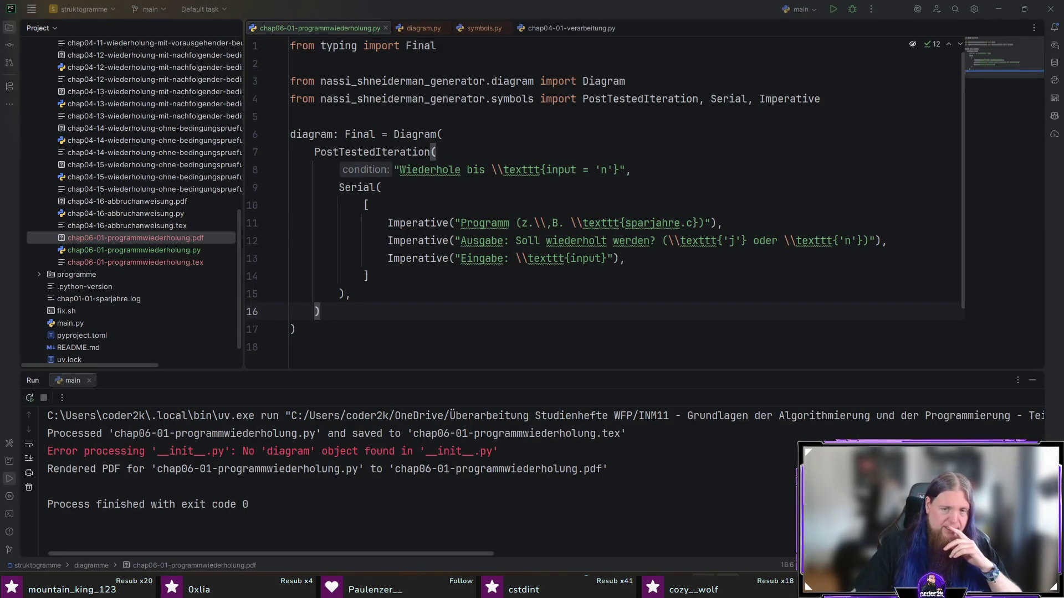
pyautogui.hotkey('alt', 'Tab')
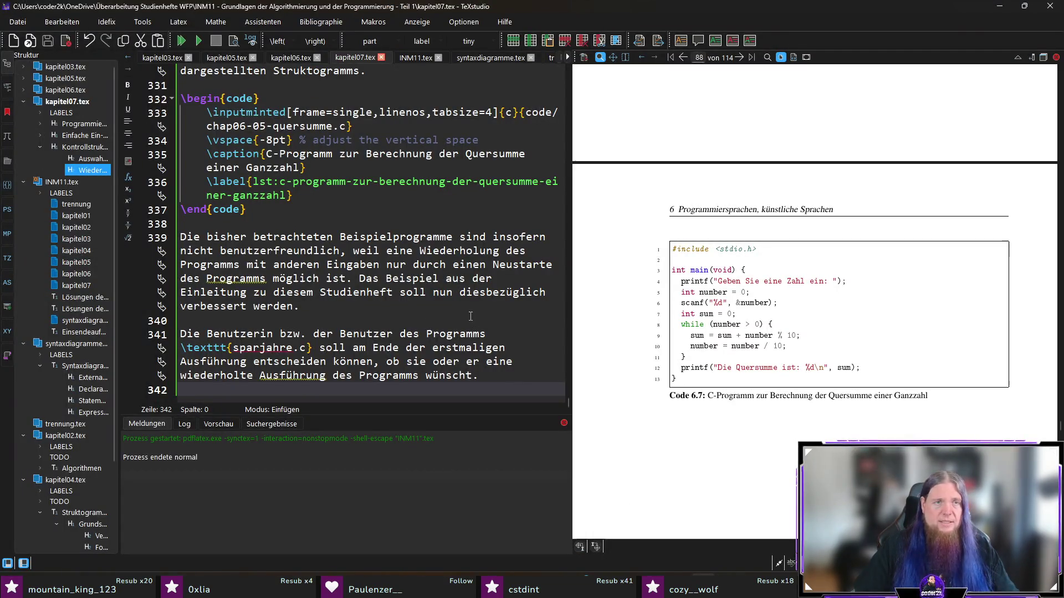
pyautogui.scroll(2, 807, 296)
pyautogui.scroll(3, 809, 294)
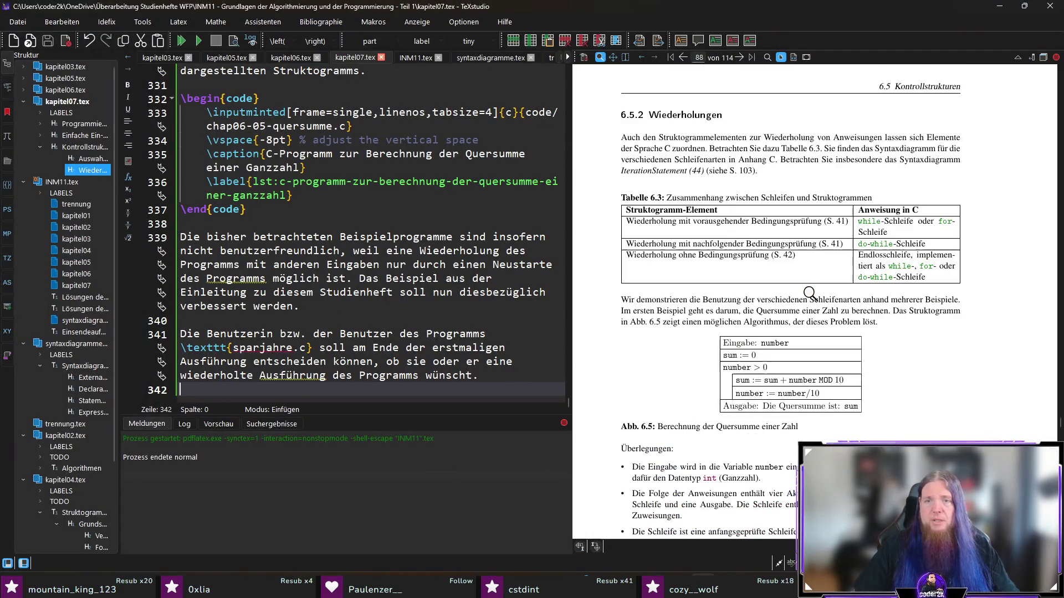
# - Paste a copy of the Quersumme figure block on a new line after the sparjahre.c paragraph
pyautogui.keyDown('ctrl'); pyautogui.click(675, 427); pyautogui.keyUp('ctrl')
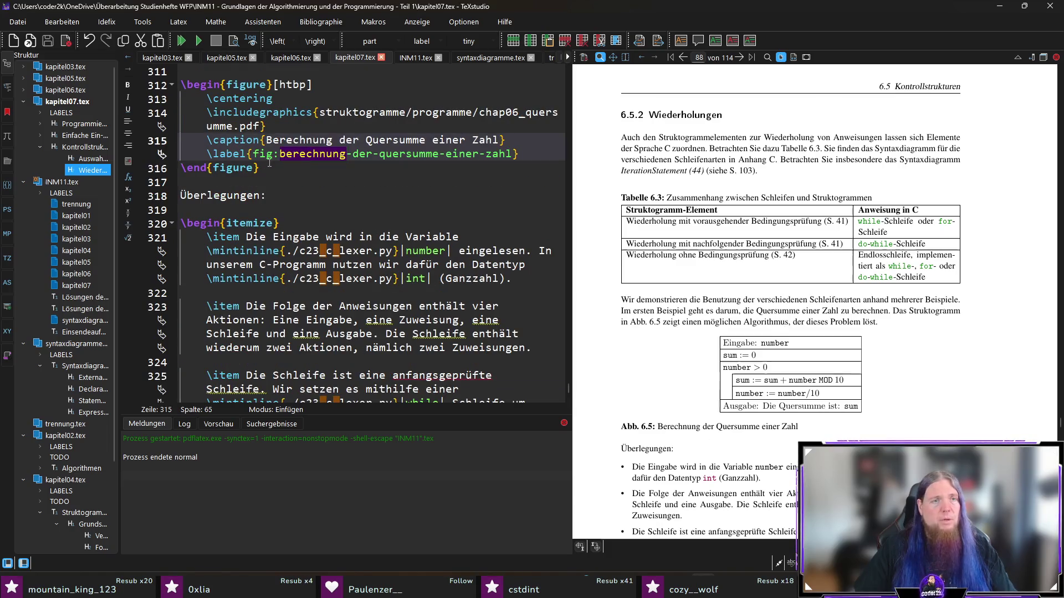
pyautogui.moveTo(269, 163); pyautogui.dragTo(181, 84)
pyautogui.scroll(-5, 330, 225)
pyautogui.scroll(-5, 329, 224)
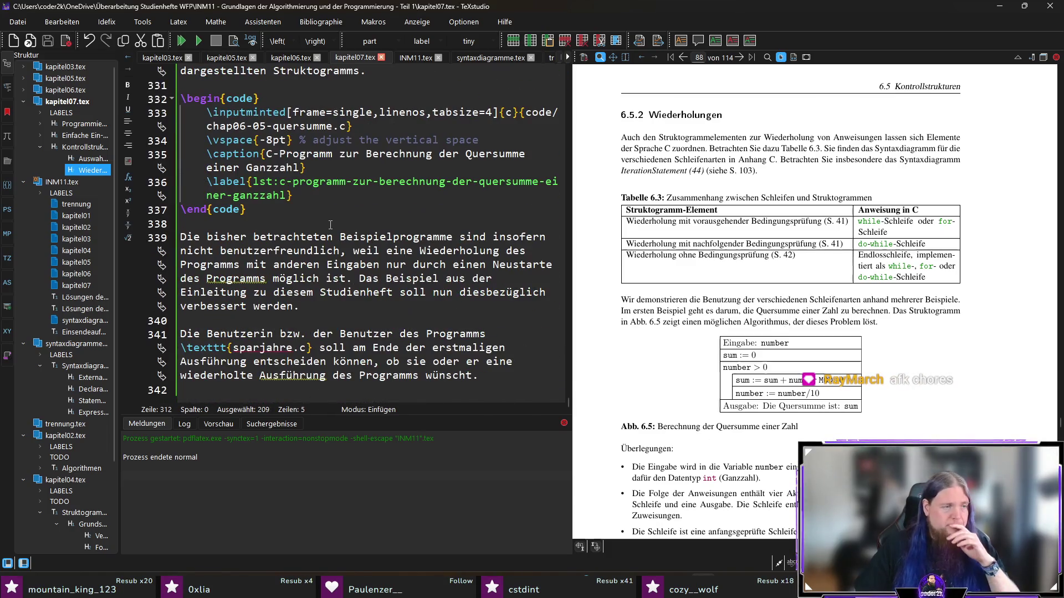
pyautogui.click(299, 388)
pyautogui.press('Return')
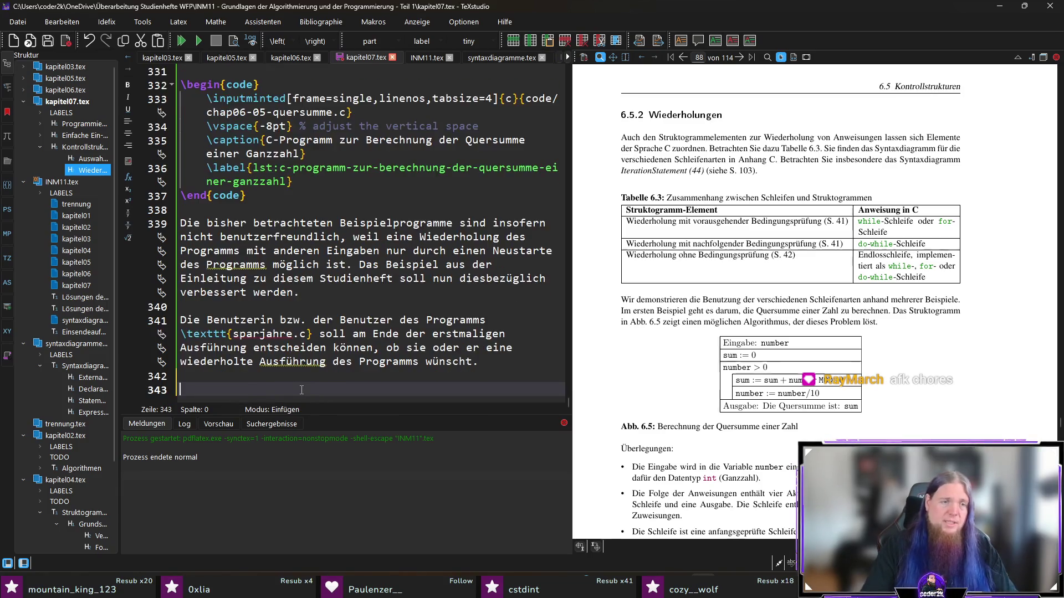
pyautogui.hotkey('ctrl', 'v')
pyautogui.press('Return')
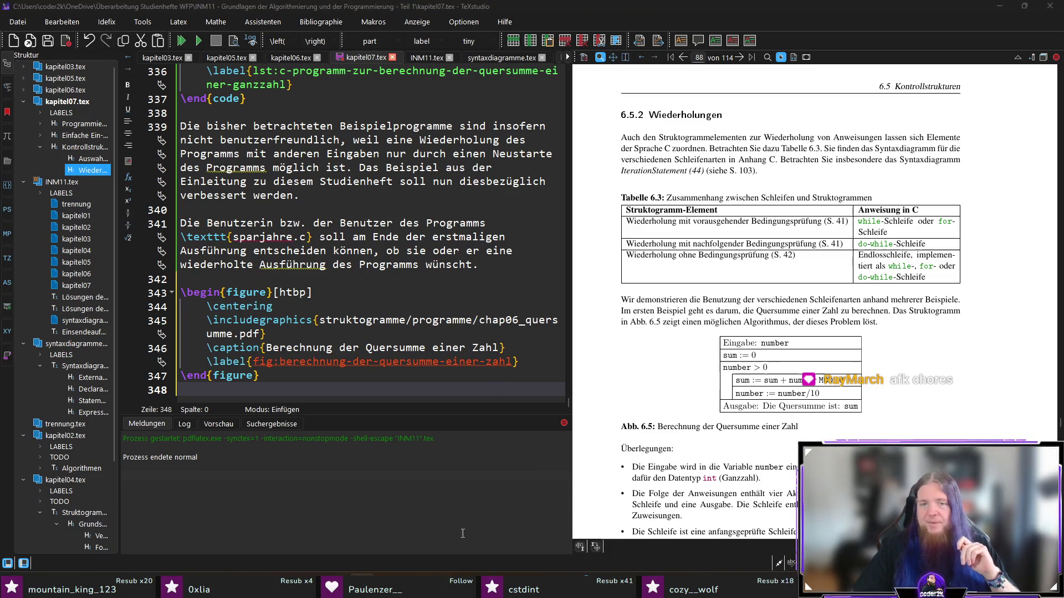
pyautogui.hotkey('alt', 'Tab')
pyautogui.hotkey('alt', 'Tab')
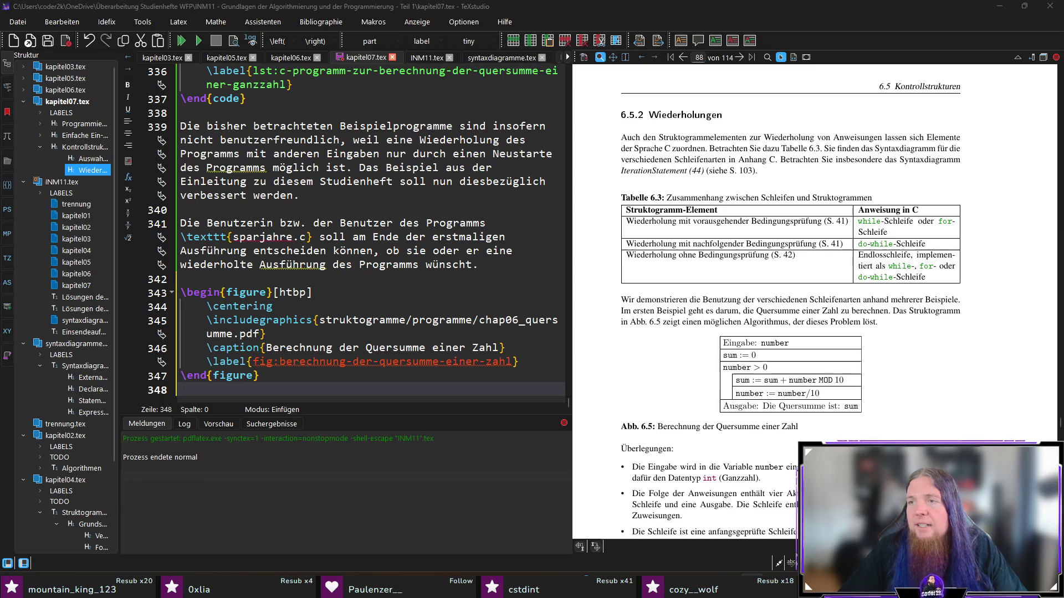
# - Point the figure at diagramme/chap06-01-programmwiederholung.pdf
pyautogui.doubleClick(446, 320)
pyautogui.write('diagramme')
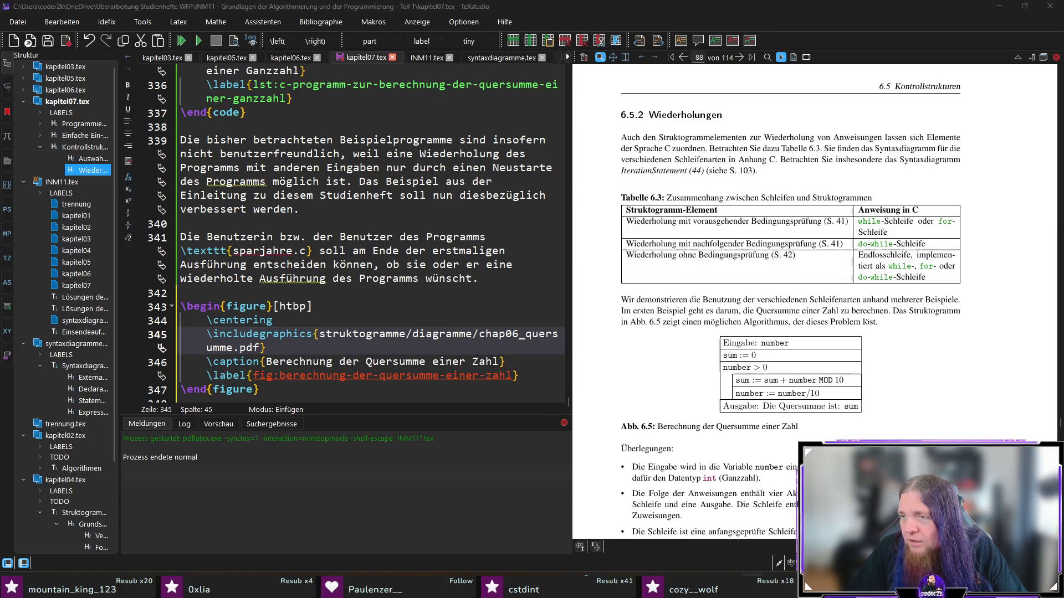
pyautogui.hotkey('shift', 'End')
pyautogui.hotkey('shift', 'Left')
pyautogui.hotkey('ctrl', 'v')
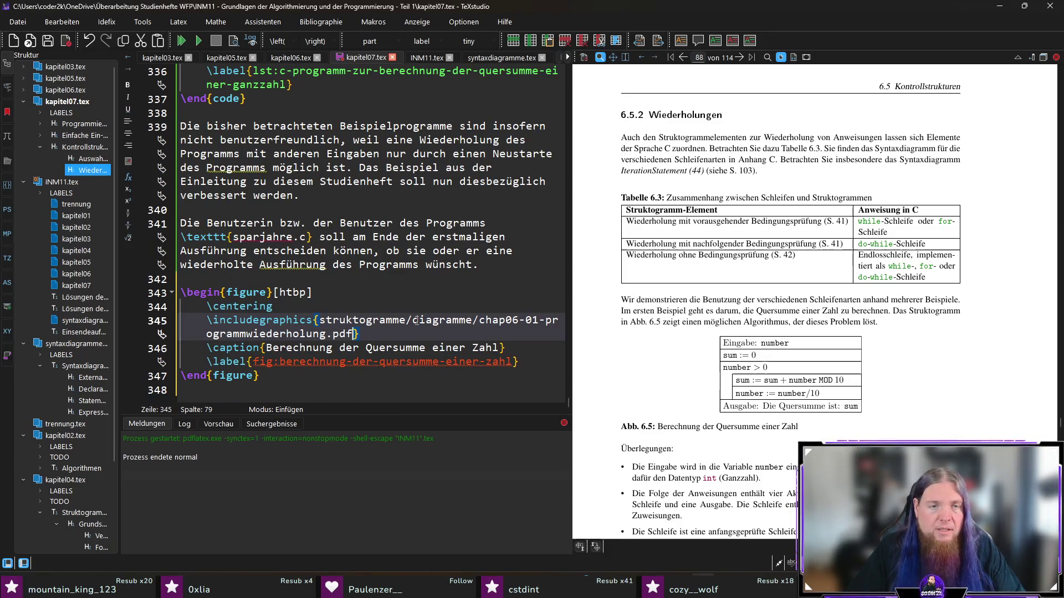
# - Set caption "Wiederholung eines ganzen Programms" with label fig:wiederholung-eines-ganzen-programms, then move to the paragraph's end
pyautogui.moveTo(499, 350); pyautogui.dragTo(266, 348)
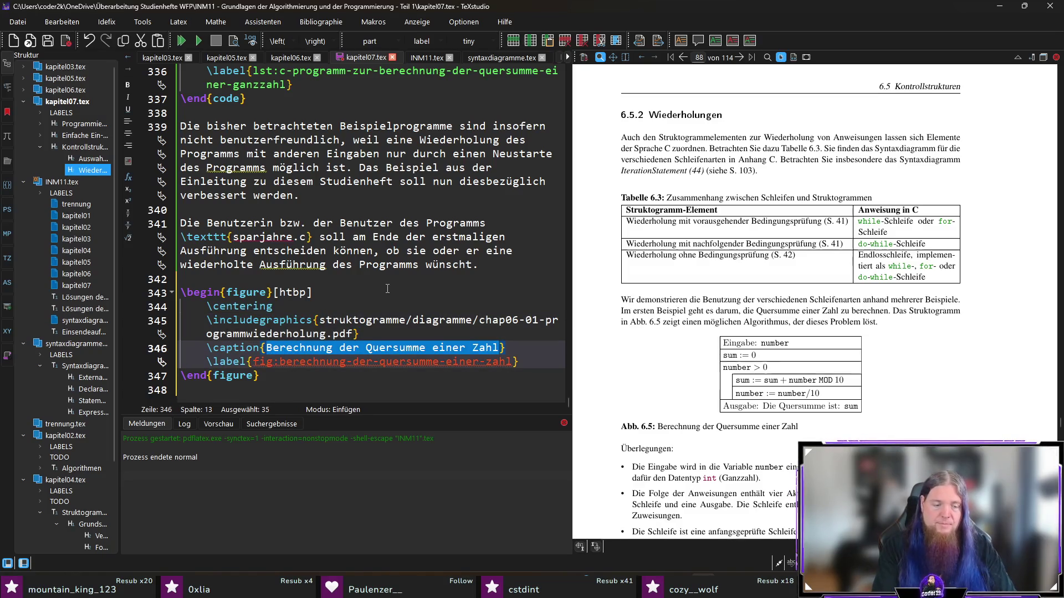
pyautogui.write('Pderholung eines zen Programms')
pyautogui.hotkey('shift', 'Home')
pyautogui.hotkey('shift', 'ctrl', 'Right')
pyautogui.hotkey('shift', 'ctrl', 'Right')
pyautogui.hotkey('shift', 'ctrl', 'Right')
pyautogui.write('wiederholung-eines-ganzen-programms')
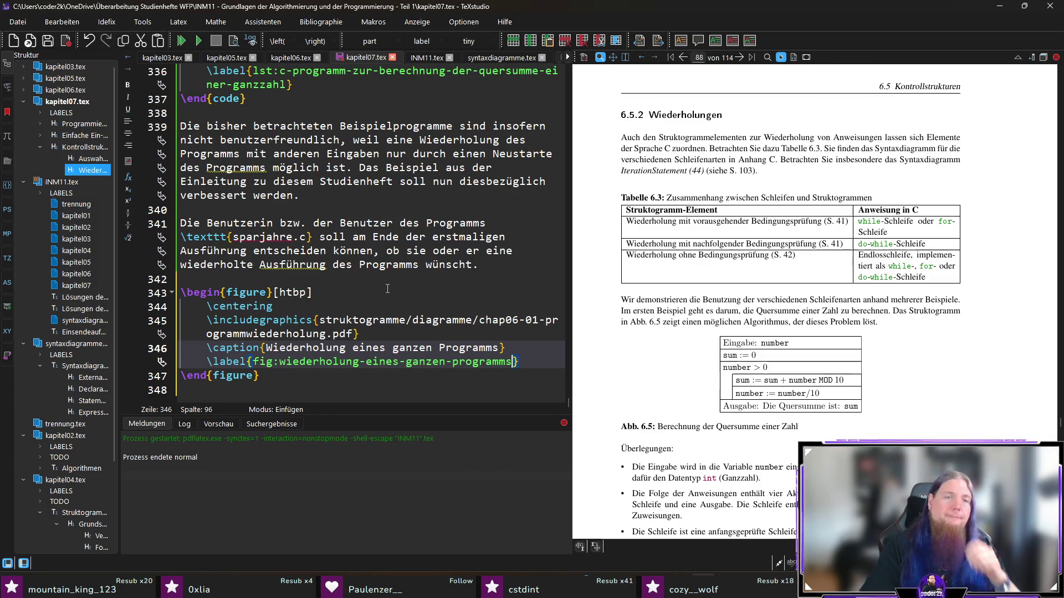
pyautogui.press('Up')
pyautogui.press('Up')
pyautogui.press('Up')
pyautogui.press('Up')
pyautogui.press('Up')
pyautogui.press('Up')
pyautogui.press('End')
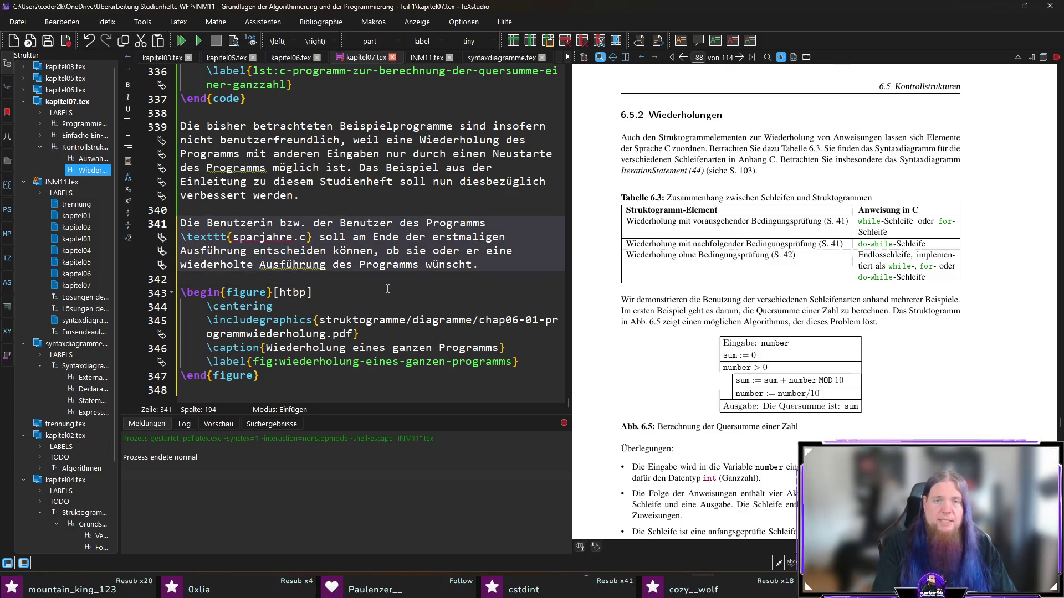
pyautogui.write(' Abb. \\ref{')
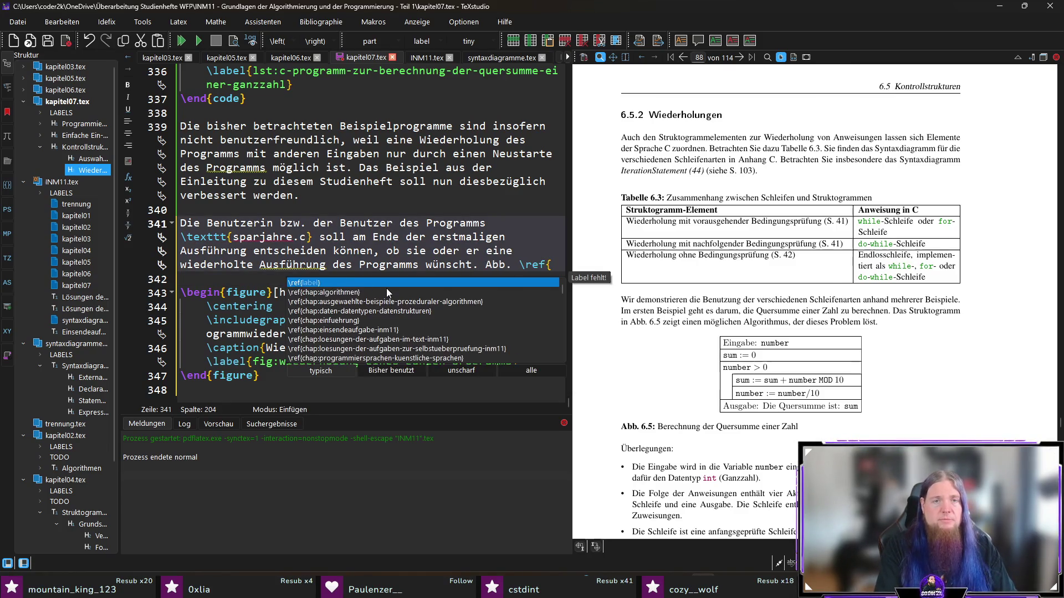
pyautogui.write('fig:wie')
# - Write "Abb. \ref{fig:wiederholung-eines-ganzen-programms} illustriert, wie mithilfe einer" at the paragraph's end
pyautogui.press('Return')
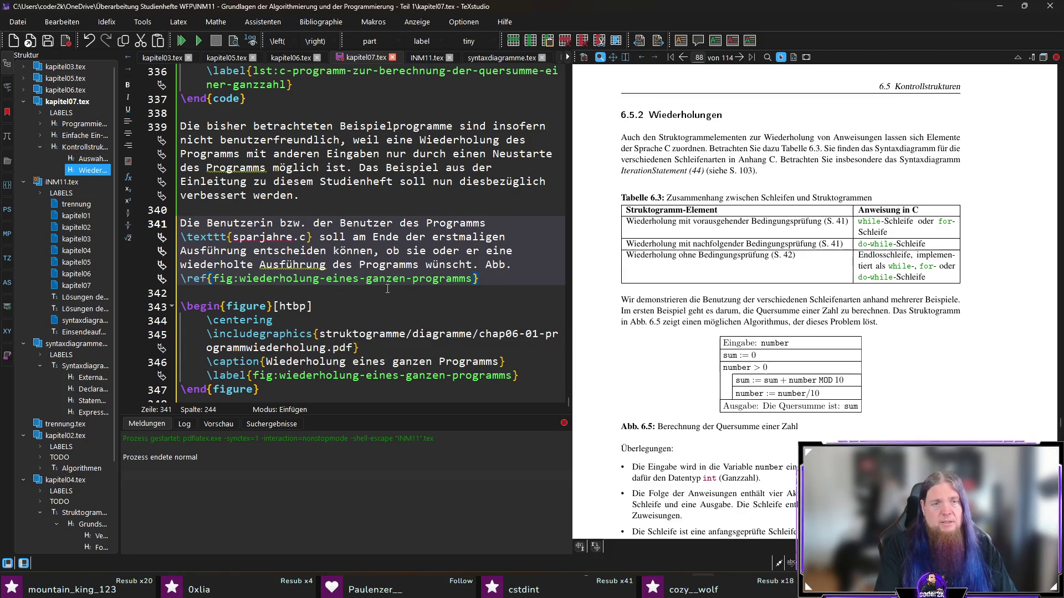
pyautogui.write(' zeigt ')
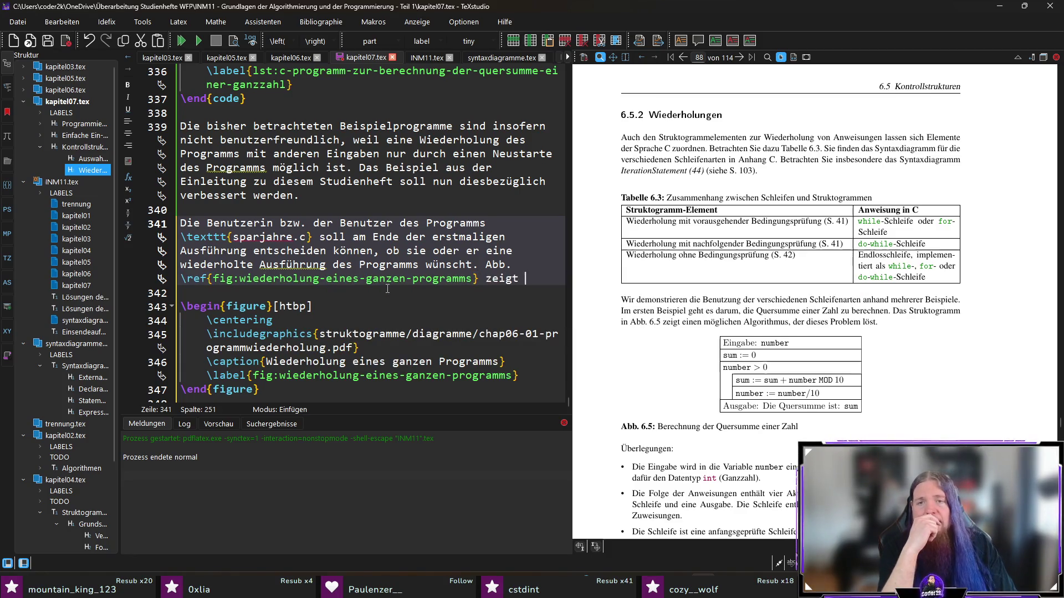
pyautogui.press('BackSpace')
pyautogui.press('BackSpace')
pyautogui.press('BackSpace')
pyautogui.press('BackSpace')
pyautogui.press('BackSpace')
pyautogui.press('BackSpace')
pyautogui.write('illustriert')
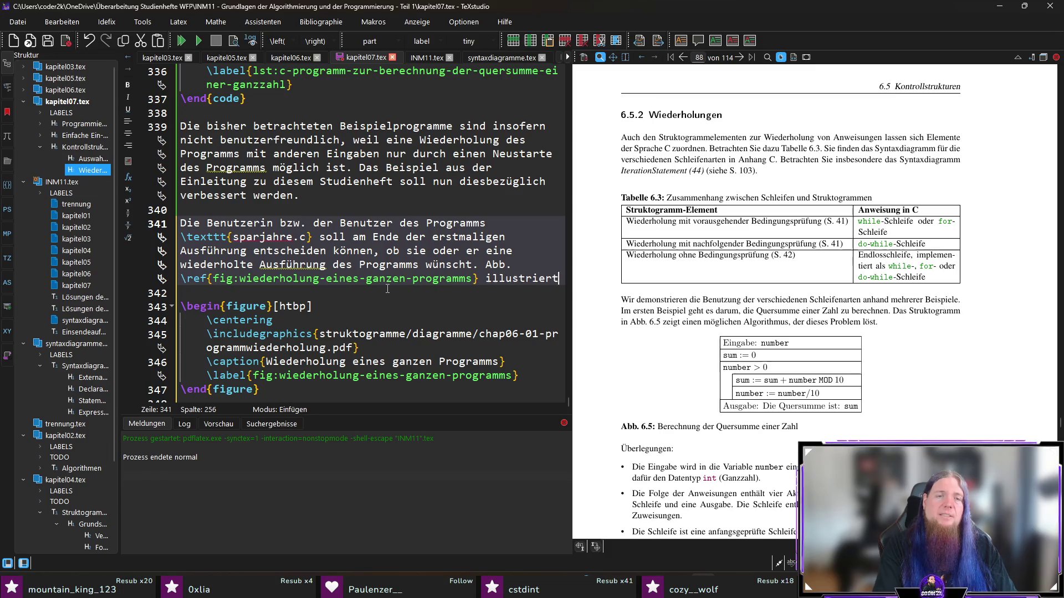
pyautogui.write(', wie ')
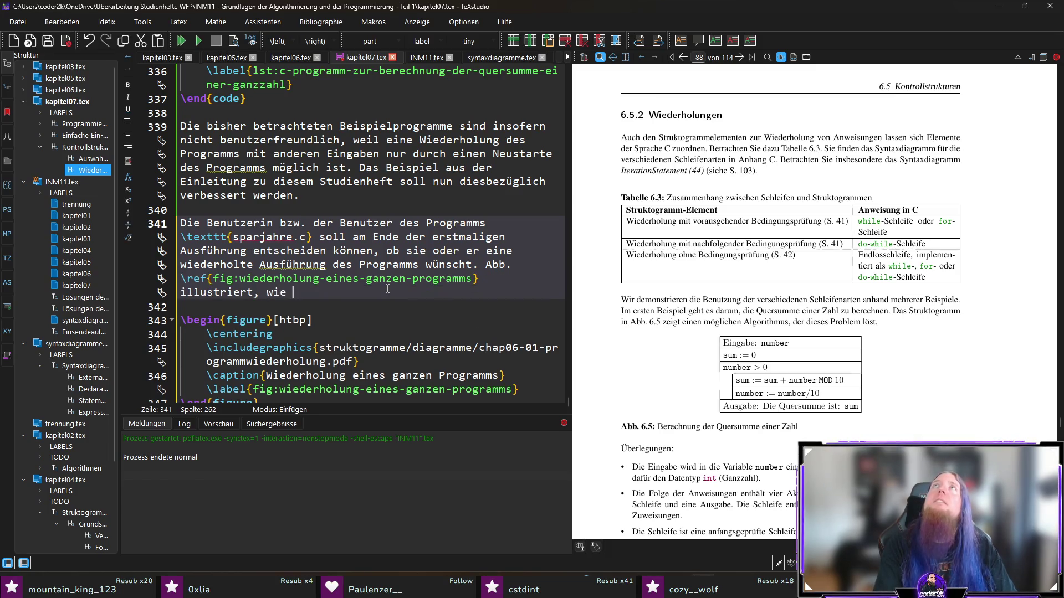
pyautogui.write('mithilfe einer')
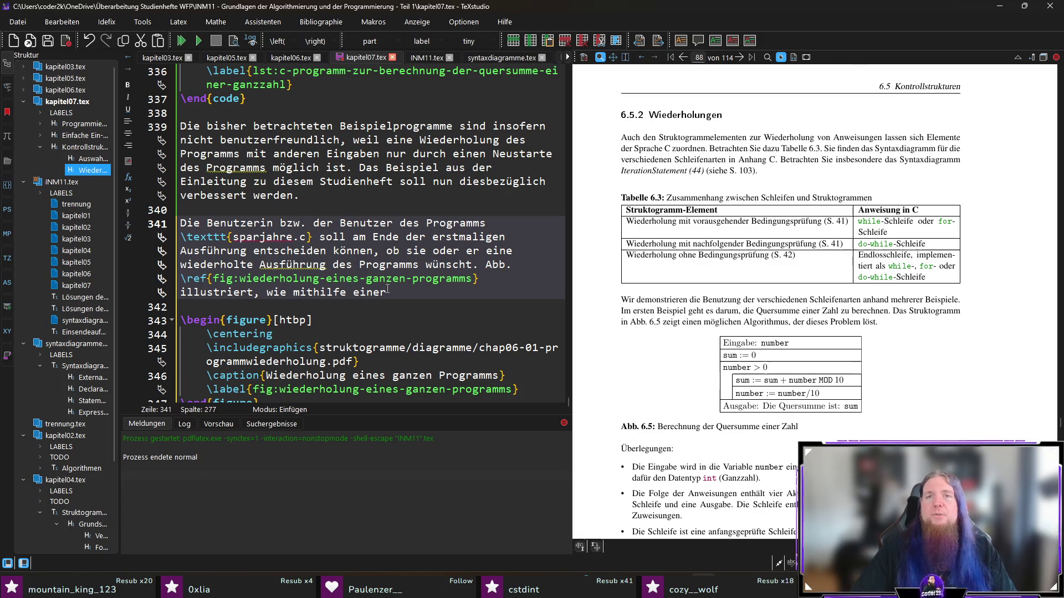
pyautogui.moveTo(1052, 436)
pyautogui.moveTo(1059, 424); pyautogui.dragTo(1047, 356)
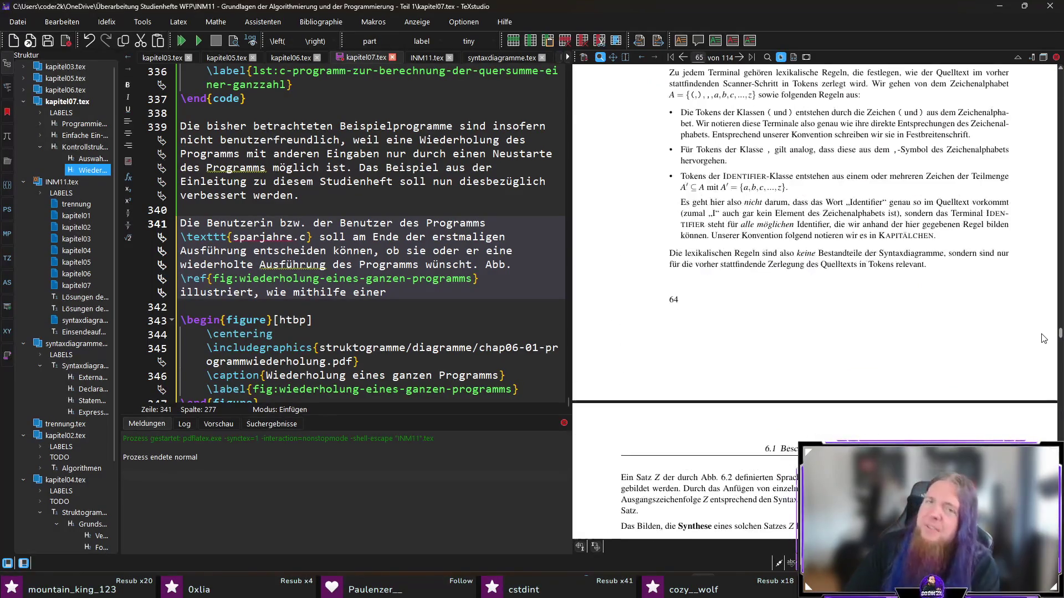
pyautogui.moveTo(1047, 355); pyautogui.dragTo(1036, 226)
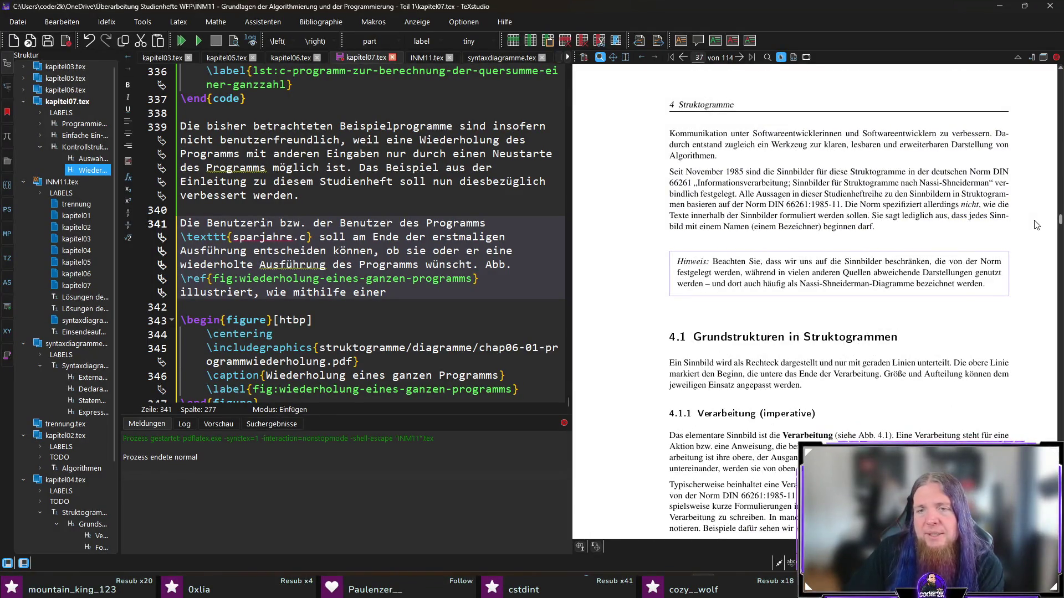
pyautogui.scroll(-5, 853, 387)
pyautogui.scroll(-5, 853, 387)
pyautogui.scroll(-5, 848, 407)
pyautogui.scroll(-5, 843, 425)
pyautogui.scroll(-5, 842, 436)
pyautogui.scroll(-3, 841, 435)
pyautogui.scroll(-3, 843, 431)
pyautogui.scroll(-3, 842, 432)
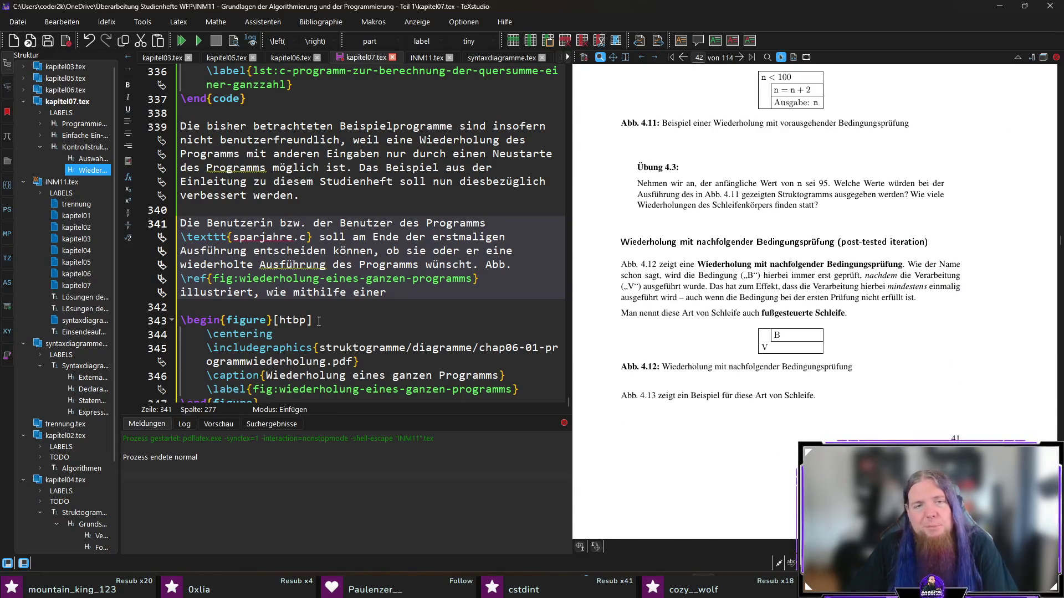
pyautogui.write('W')
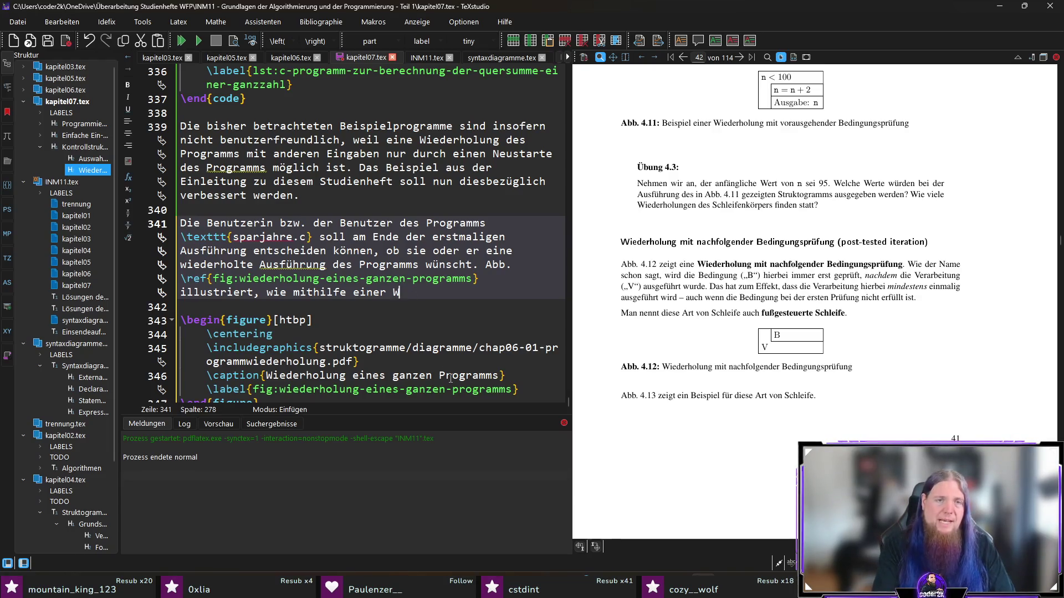
pyautogui.write('iederholung mit nachfolgender Bedingung')
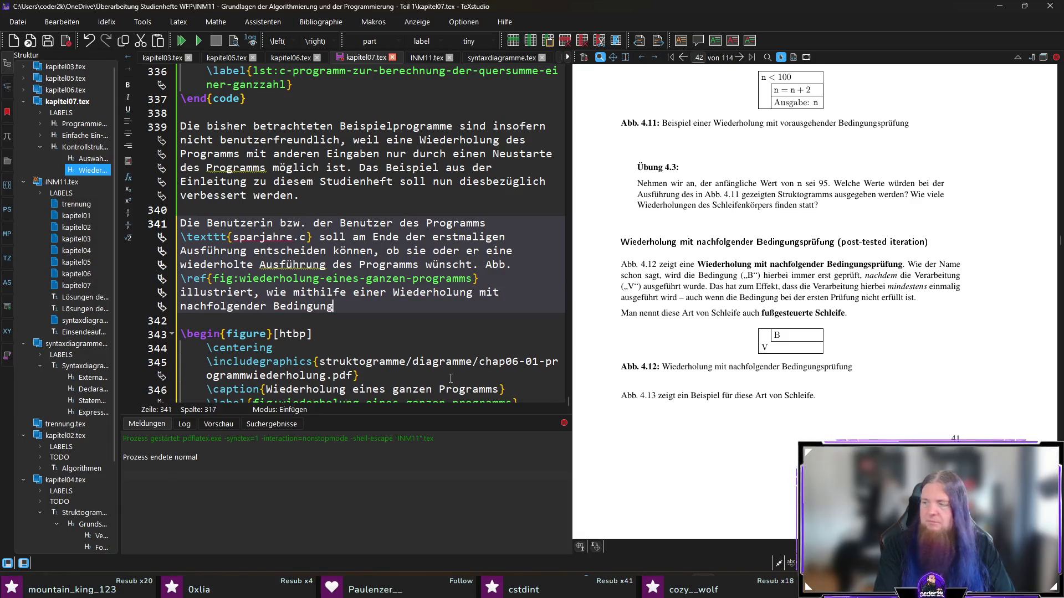
pyautogui.write('s')
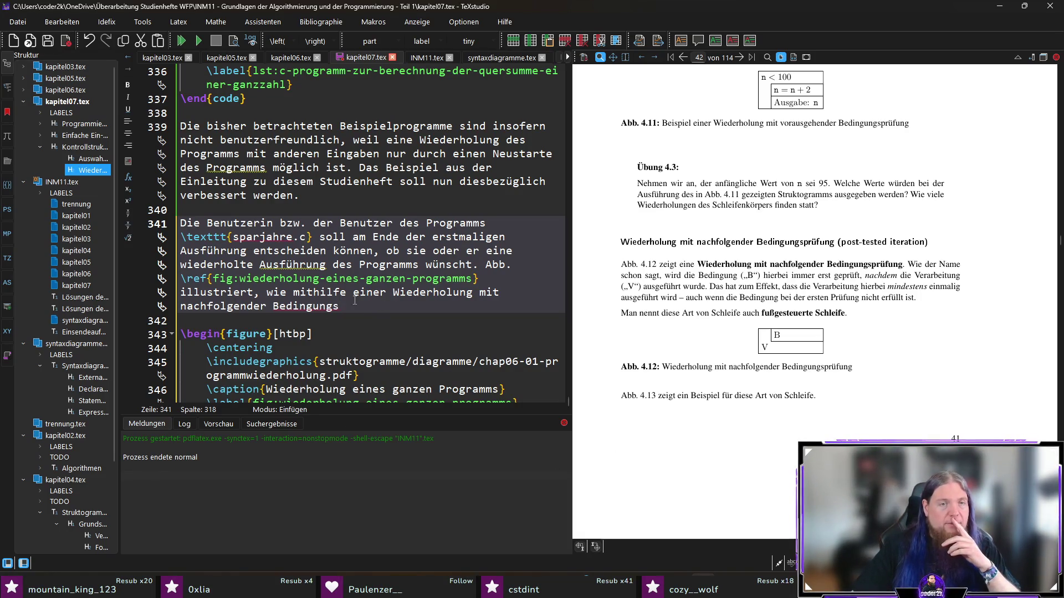
pyautogui.write('prüfung (siehe ')
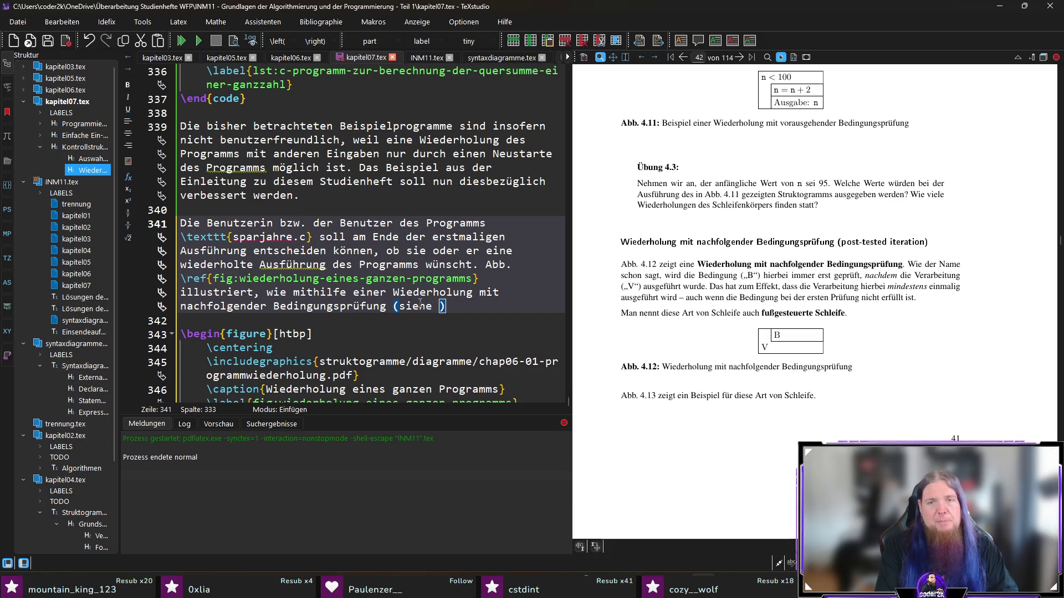
pyautogui.write('S.')
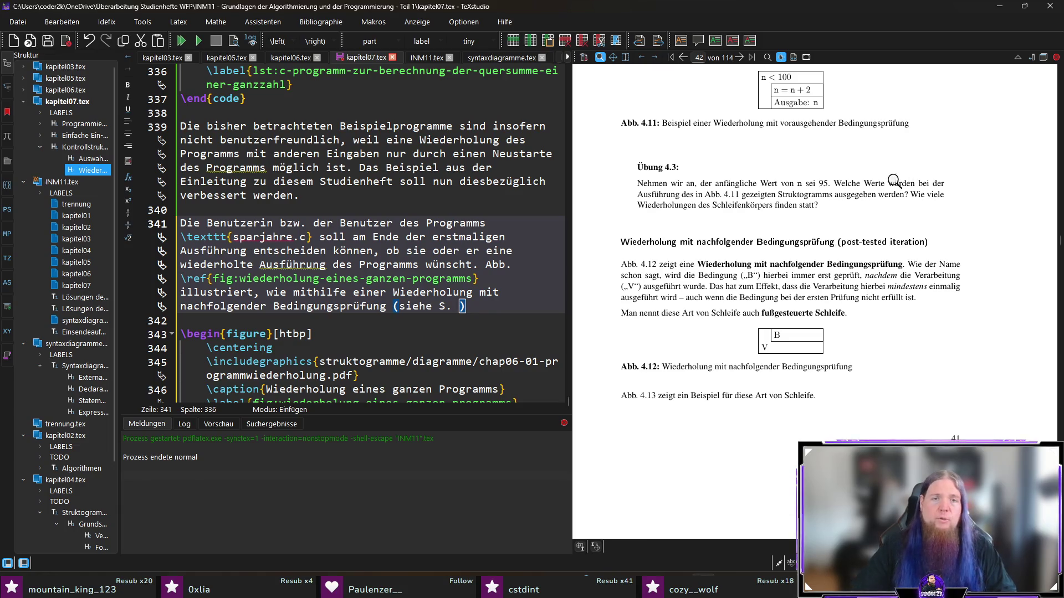
# - Finish with "nachfolgender Bedingungsprüfung (siehe S. )" and jump to the post-tested iteration heading's source
pyautogui.keyDown('ctrl'); pyautogui.click(644, 241); pyautogui.keyUp('ctrl')
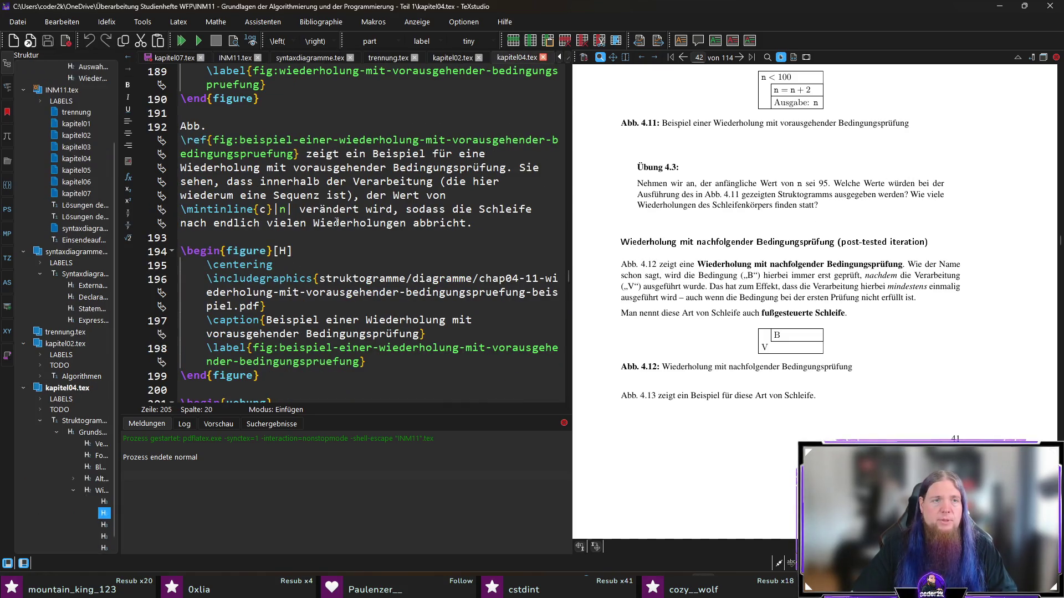
pyautogui.scroll(-1, 336, 221)
pyautogui.scroll(3, 349, 229)
pyautogui.scroll(1, 373, 244)
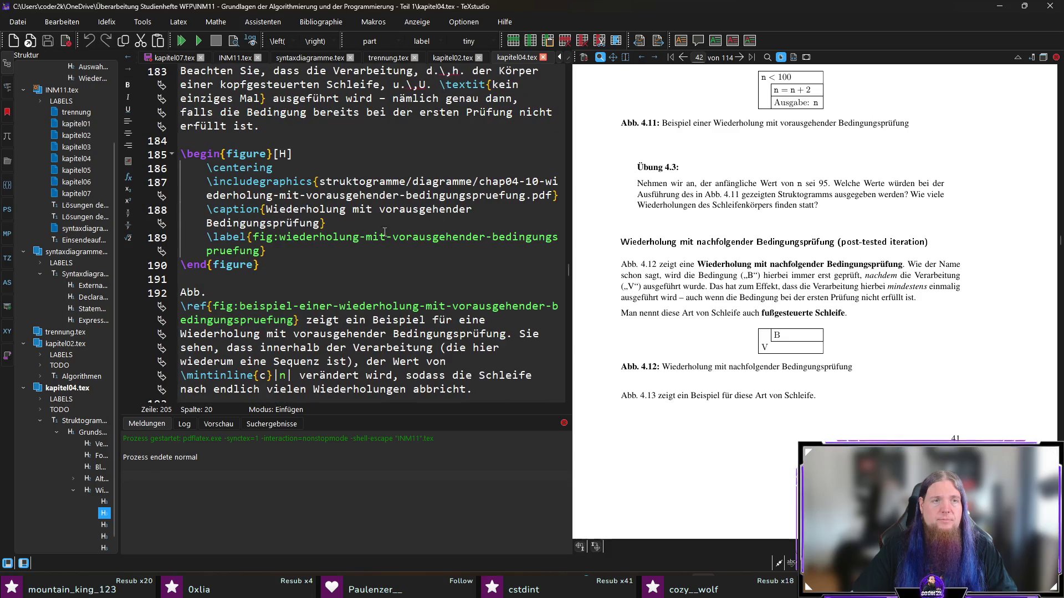
pyautogui.scroll(-9, 372, 244)
# - Add \label{subsubsec:wiederholung-mit-nachfolgender-bedingungspruefung} below the kapitel04 subsection heading
pyautogui.click(479, 337)
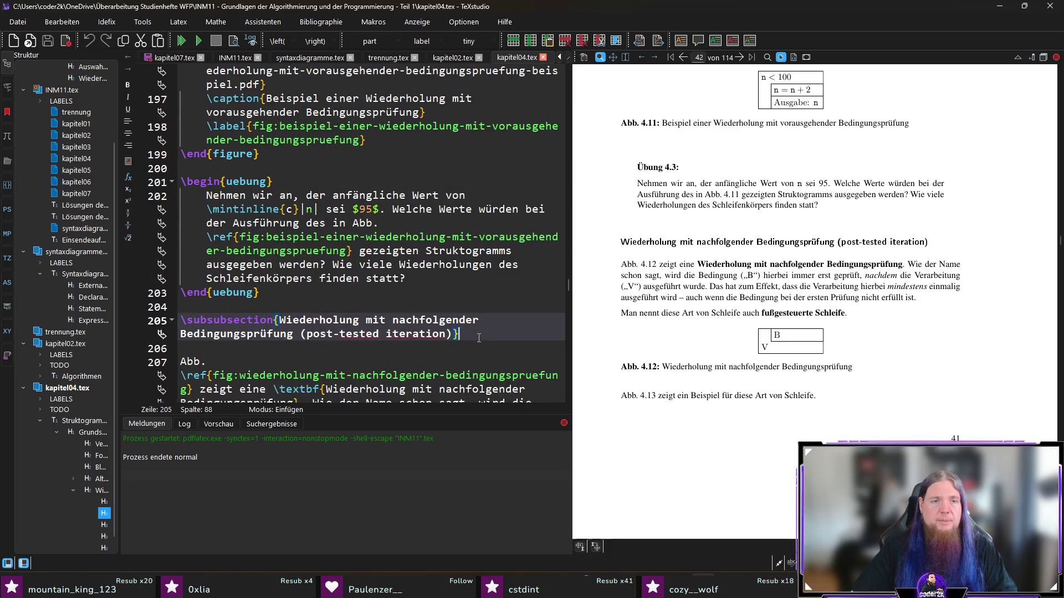
pyautogui.press('Return')
pyautogui.write('\\label{')
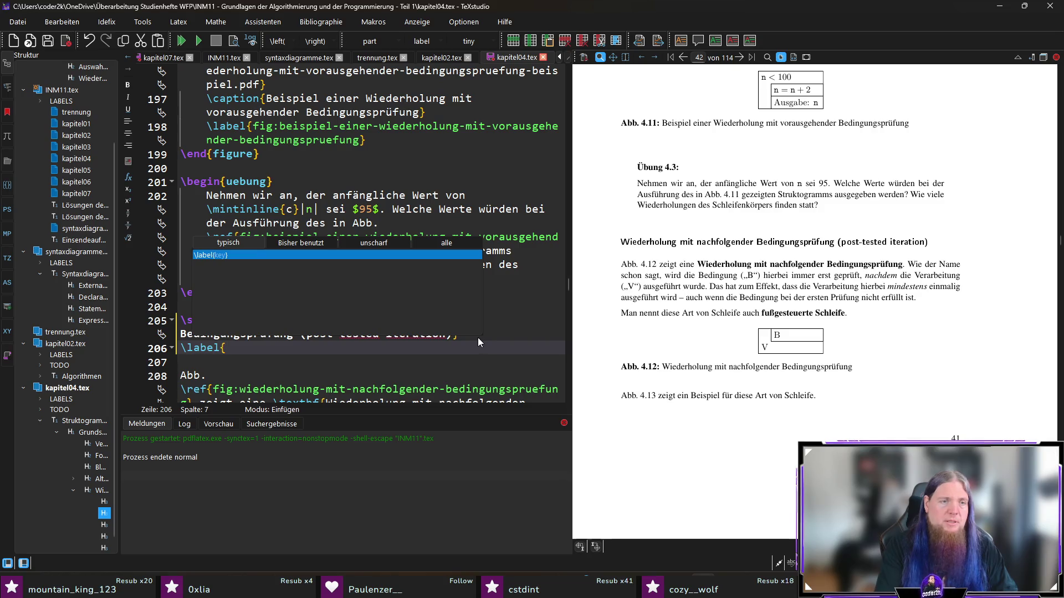
pyautogui.write('subsub')
pyautogui.write('sec:wiederholung-m')
pyautogui.write('it-nachfolgender-bedingungsp')
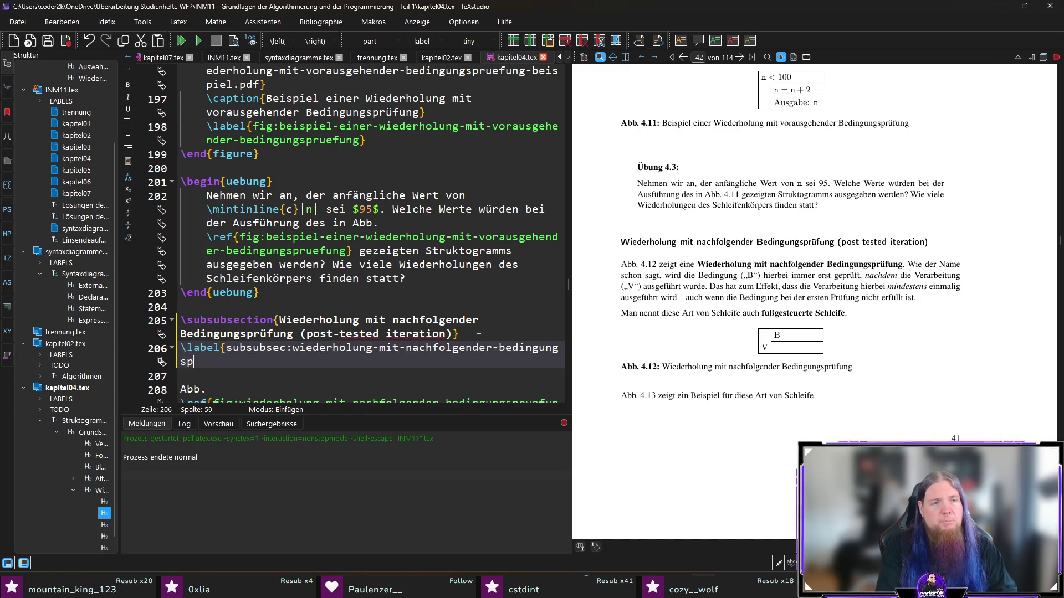
pyautogui.write('fun')
pyautogui.press('BackSpace')
pyautogui.press('BackSpace')
pyautogui.press('BackSpace')
pyautogui.press('BackSpace')
pyautogui.write('fung')
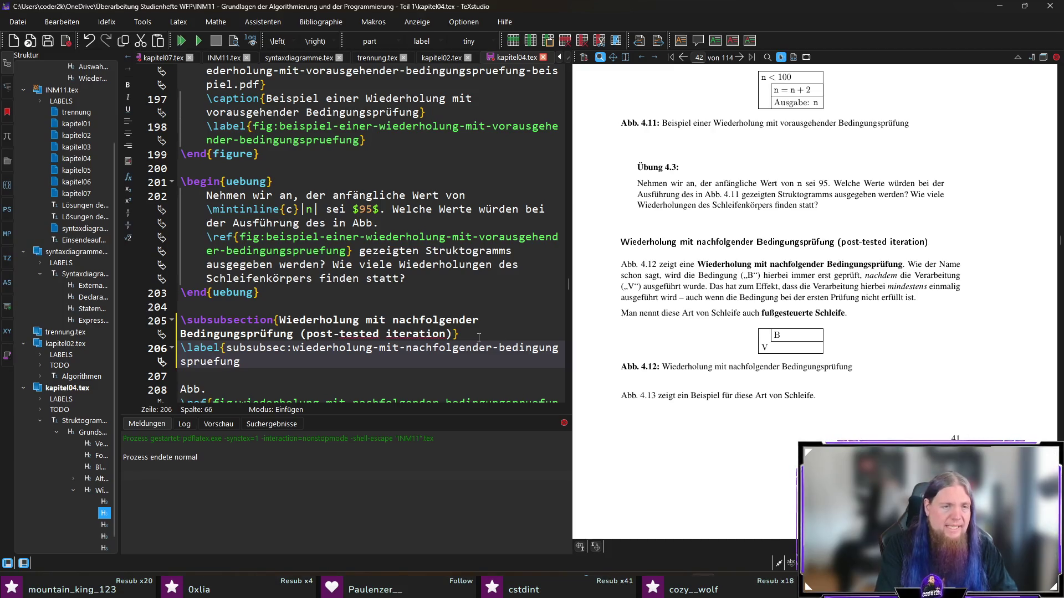
pyautogui.write('}')
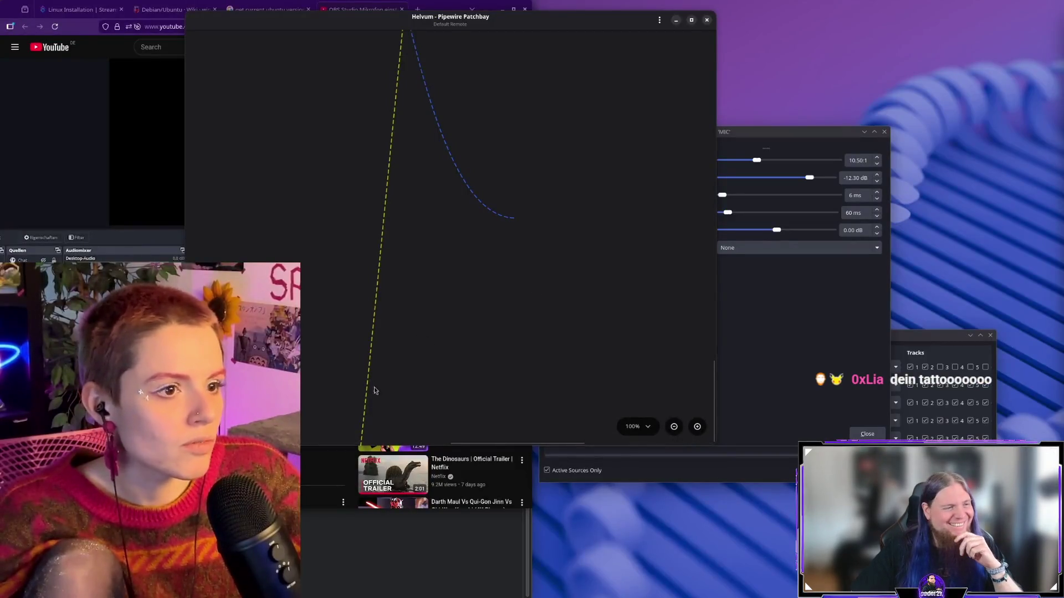
# - Leave the other streamer's broadcast and return to the kapitel04 source in TeXstudio
pyautogui.click(648, 427)
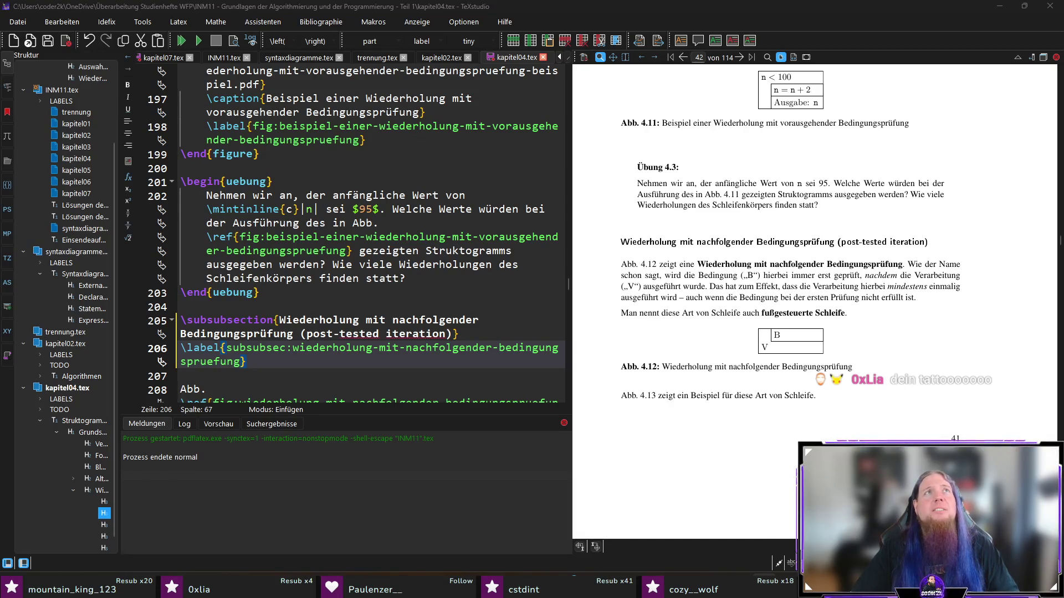
# - Bring the private Firefox window with the tattoo image in front of TeXstudio
pyautogui.hotkey('alt', 'Tab')
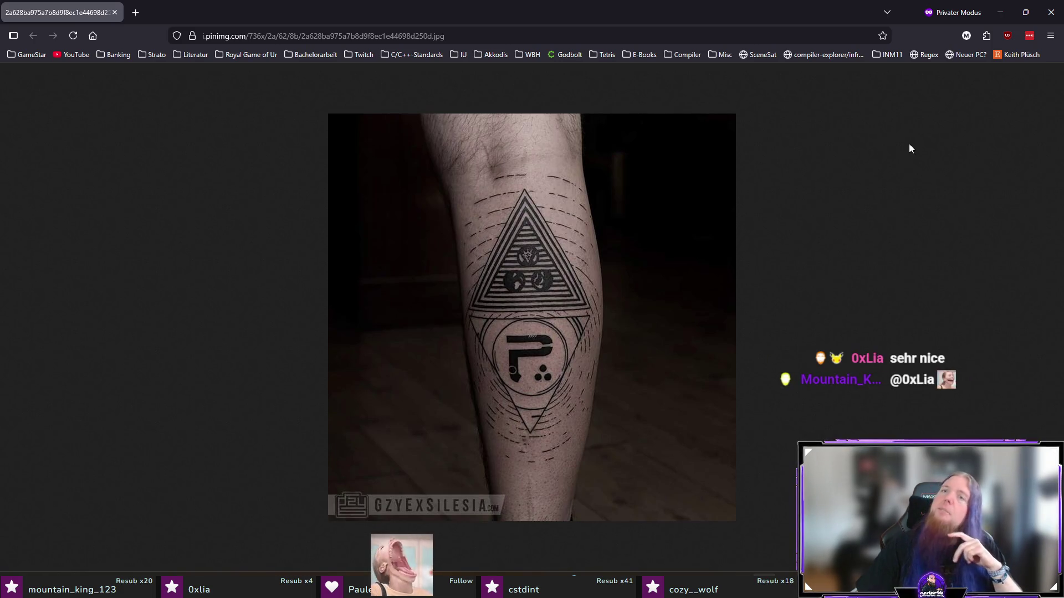
# - Close the private Firefox window so TeXstudio's kapitel04 source shows again
pyautogui.click(1051, 11)
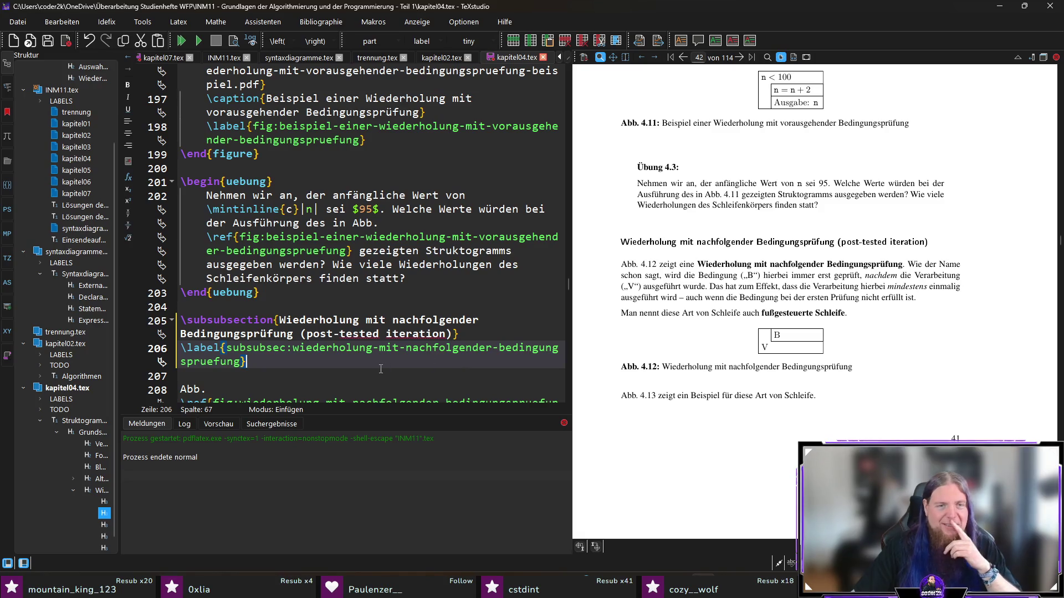
pyautogui.scroll(-1, 381, 369)
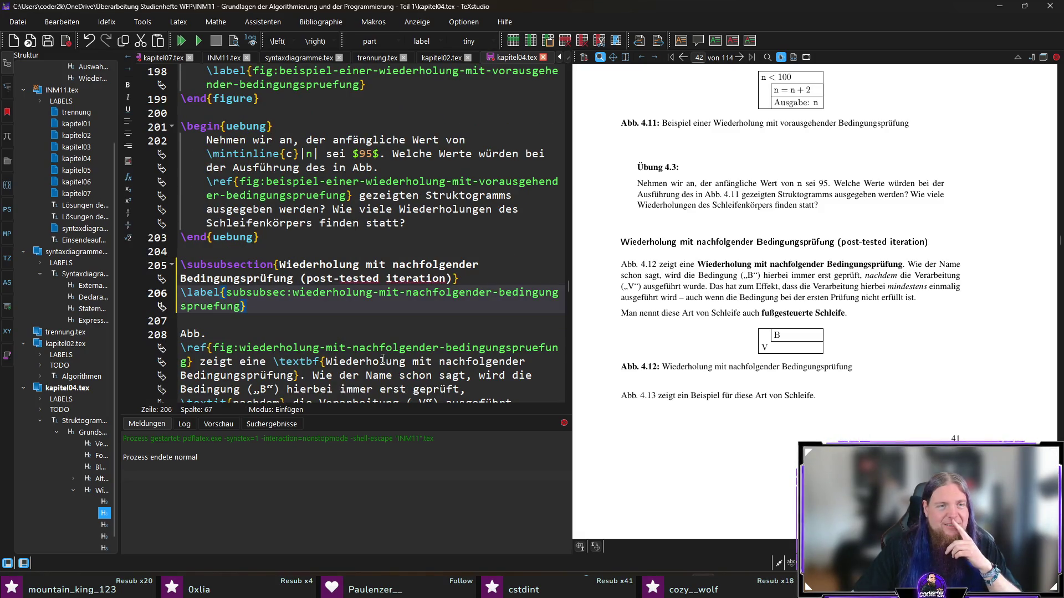
# - Browse kapitel04.tex briefly, then switch back to the kapitel07.tex tab with the '(siehe S. )' paragraph
pyautogui.press('Up')
pyautogui.press('Up')
pyautogui.hotkey('ctrl', 'z')
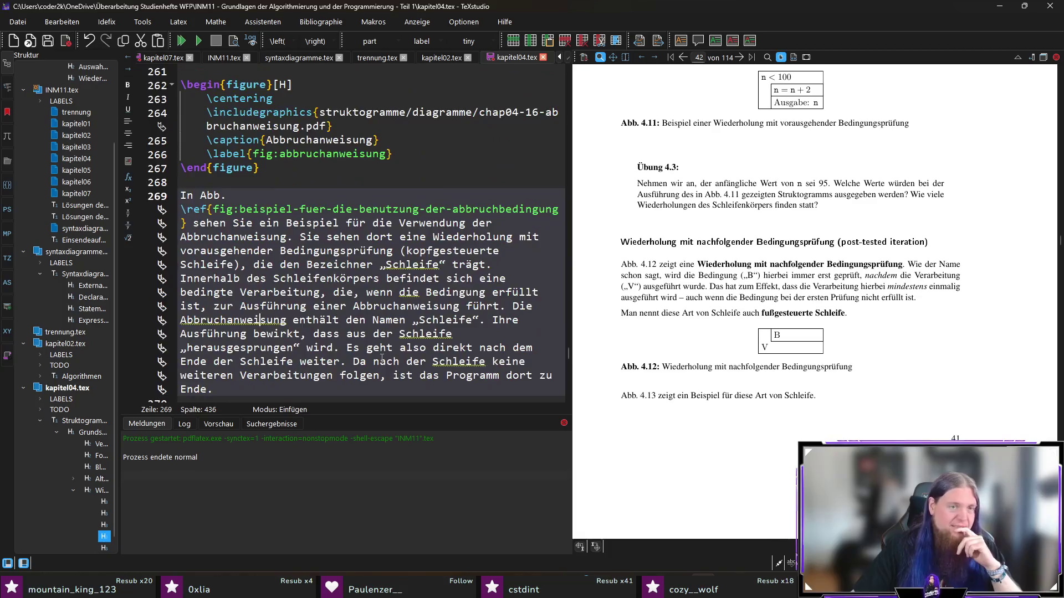
pyautogui.scroll(-3, 369, 345)
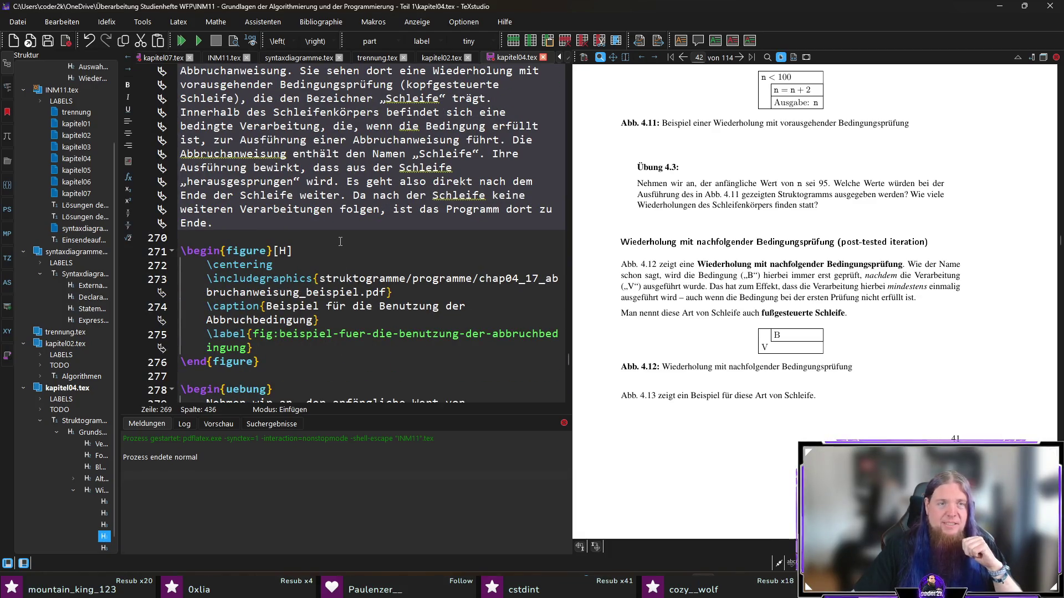
pyautogui.scroll(-7, 339, 234)
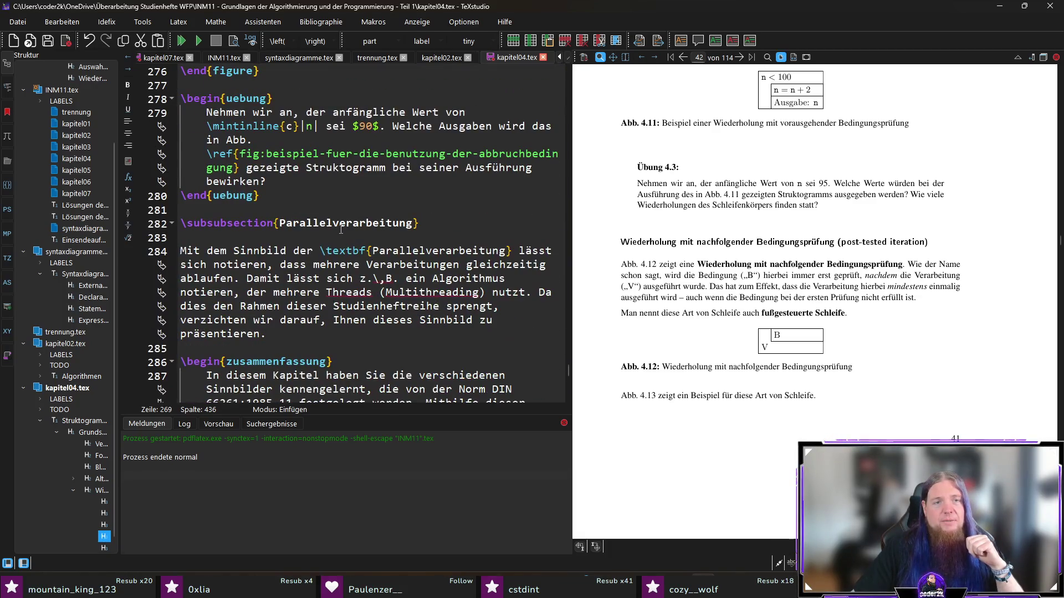
pyautogui.hotkey('ctrl', 'Tab')
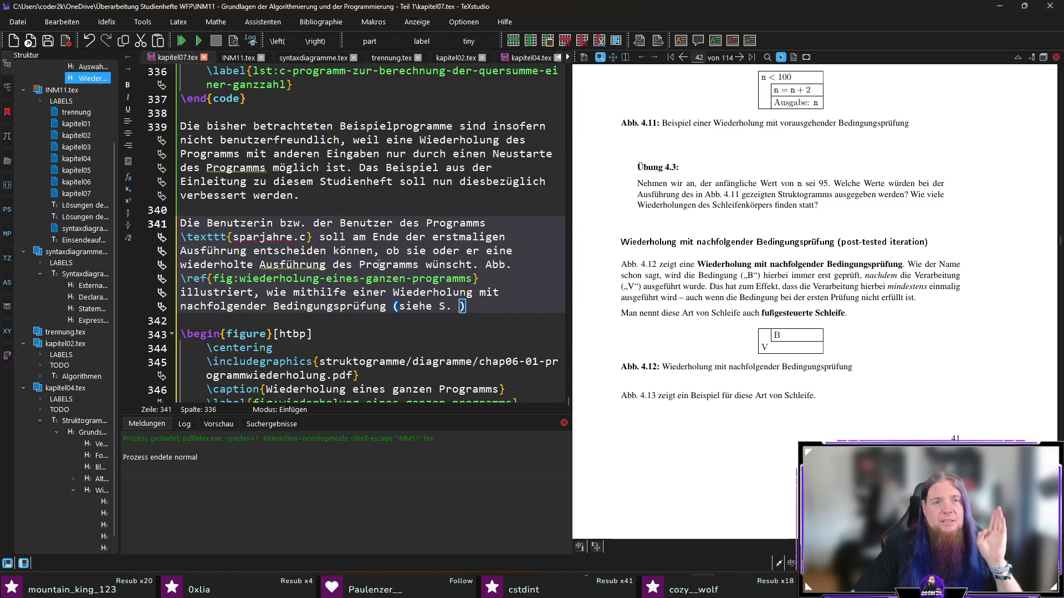
pyautogui.scroll(-1, 379, 264)
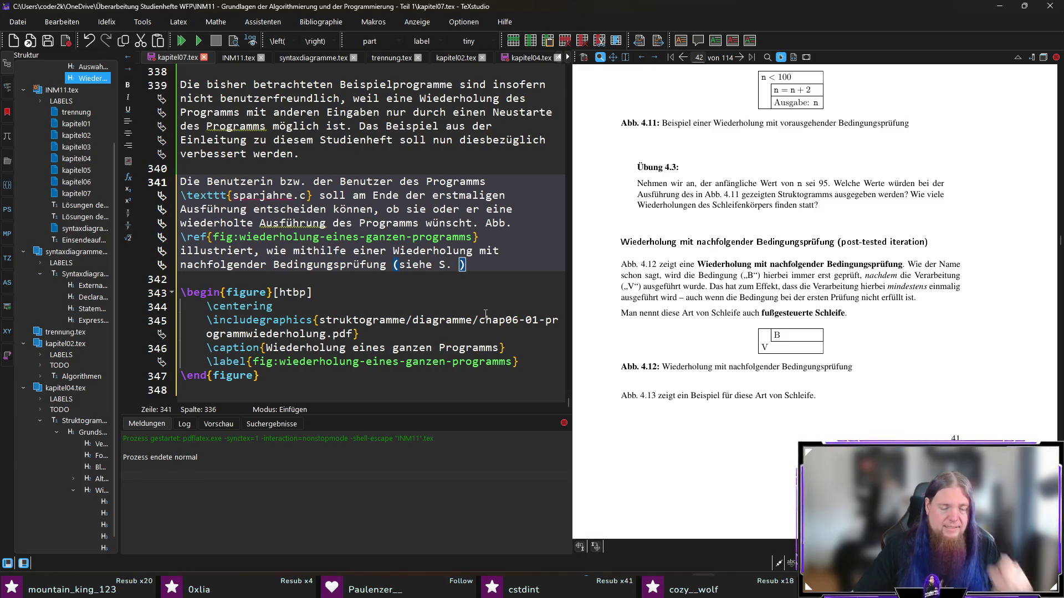
pyautogui.write('\\pageref{')
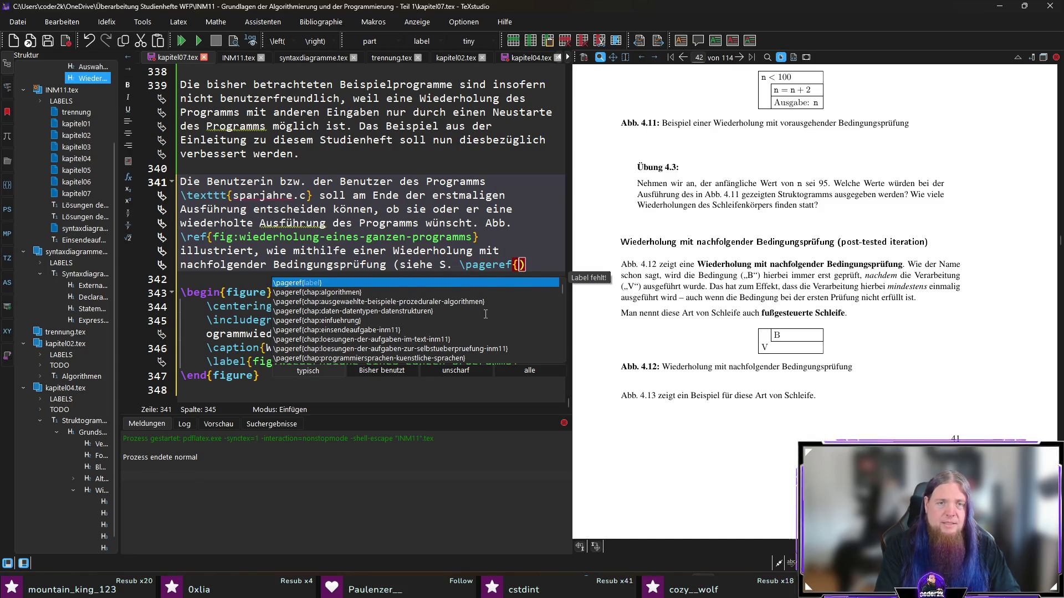
pyautogui.write('subsubsec')
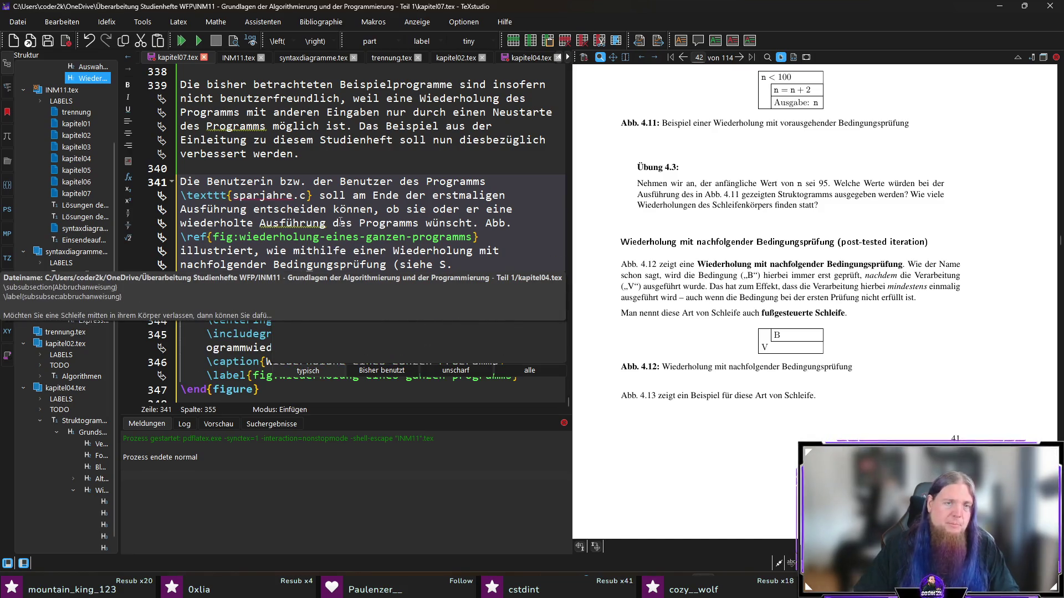
# - Point the \pageref at the post-tested iteration subsection label and fix the spelling of Programms
pyautogui.press('Down')
pyautogui.press('Return')
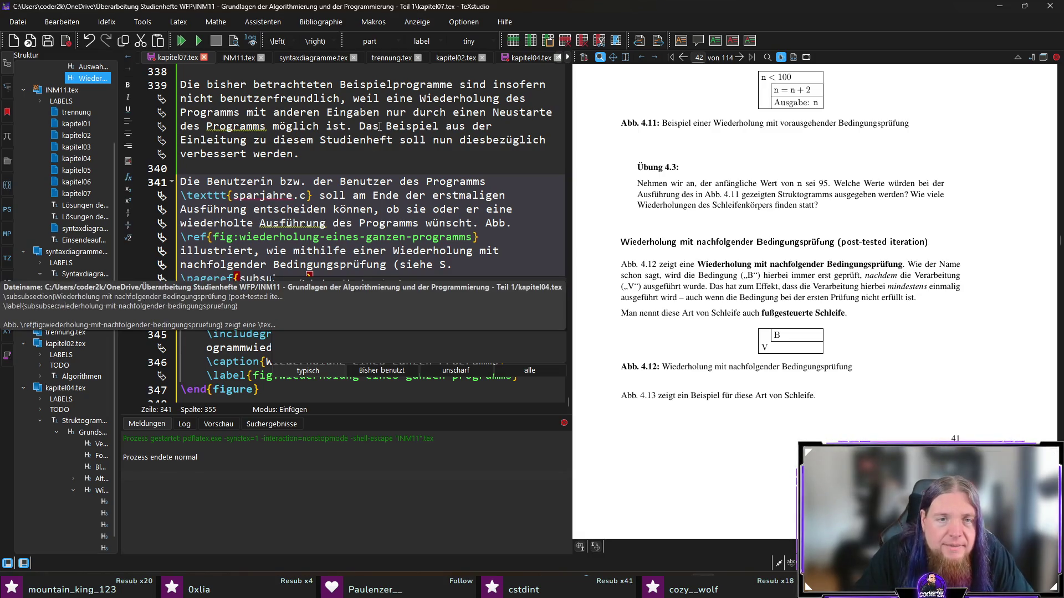
pyautogui.press('Right')
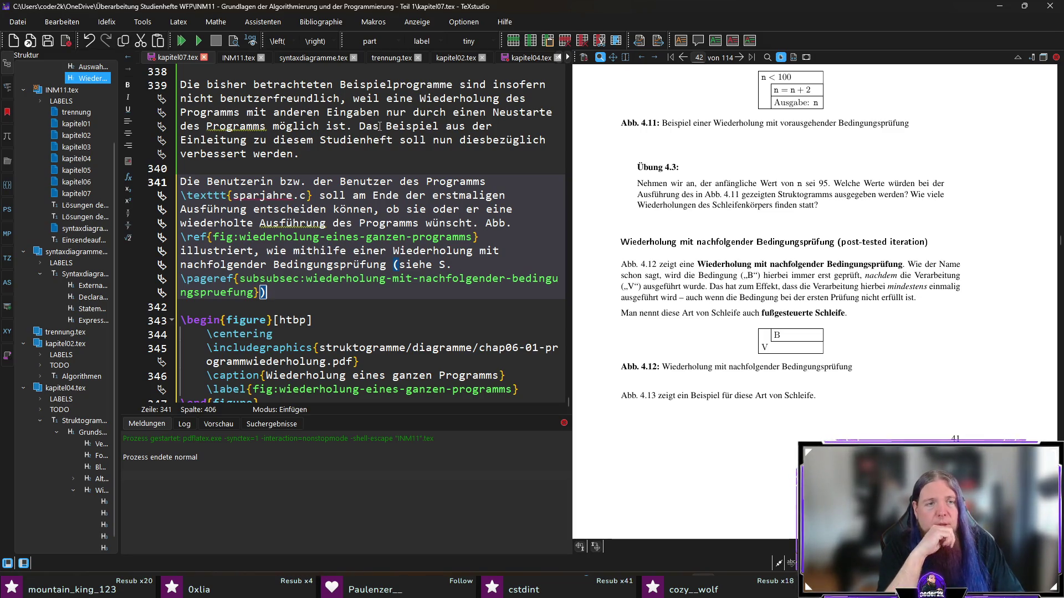
pyautogui.write(' ein gesamtes Programm w')
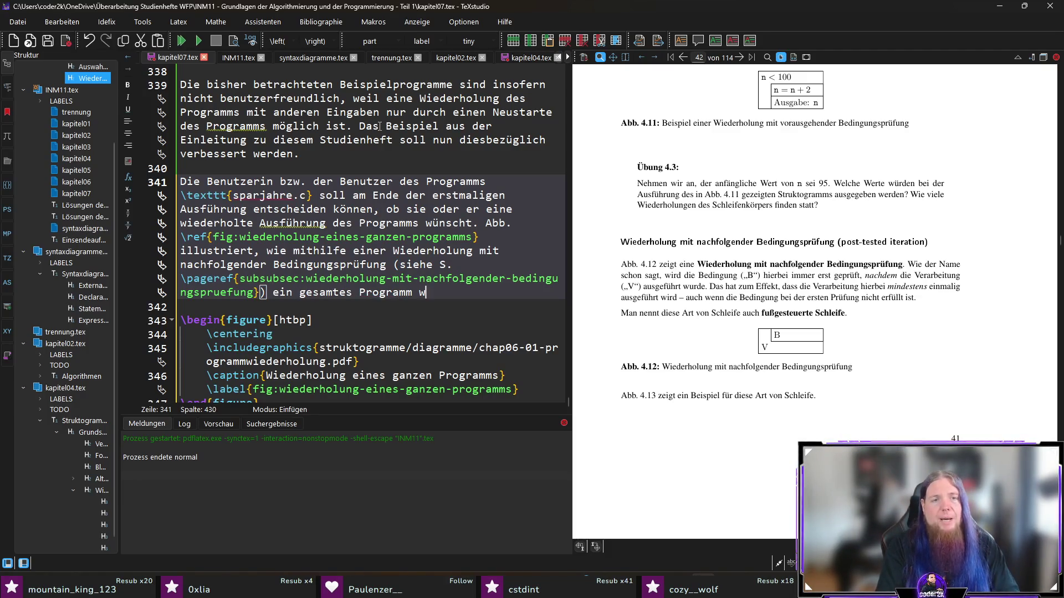
pyautogui.write('iederholt werden kan')
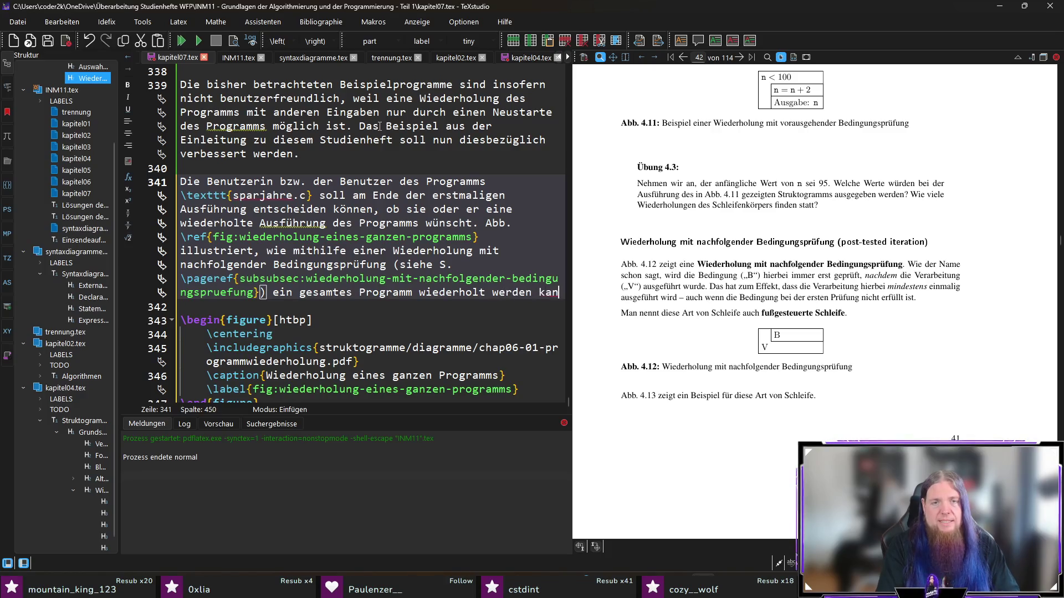
pyautogui.write('n. Anstelle ')
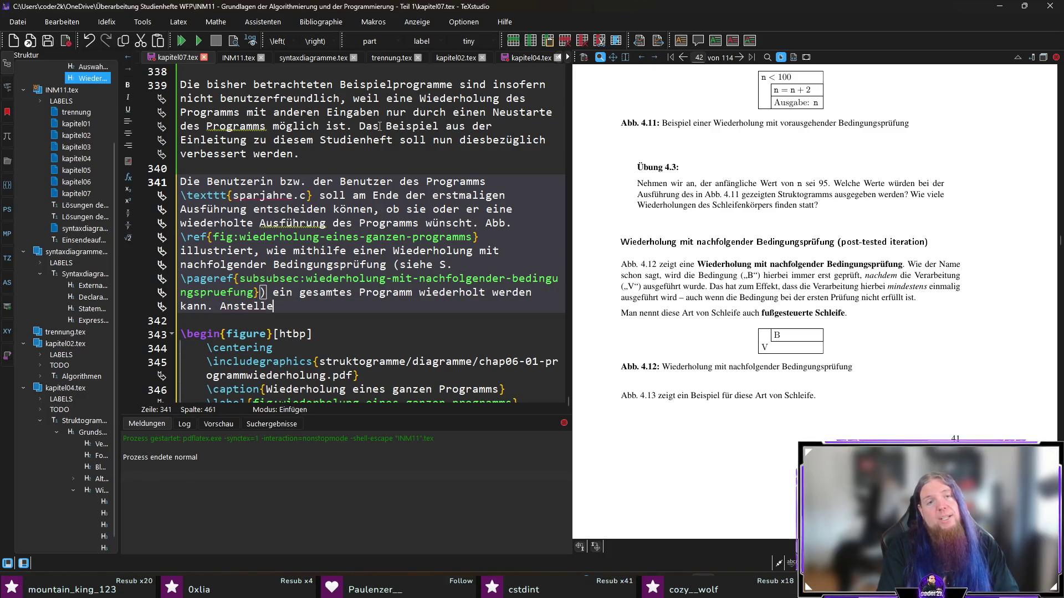
pyautogui.write('des P')
pyautogui.press('BackSpace')
pyautogui.write('einzelnen Verarbeit')
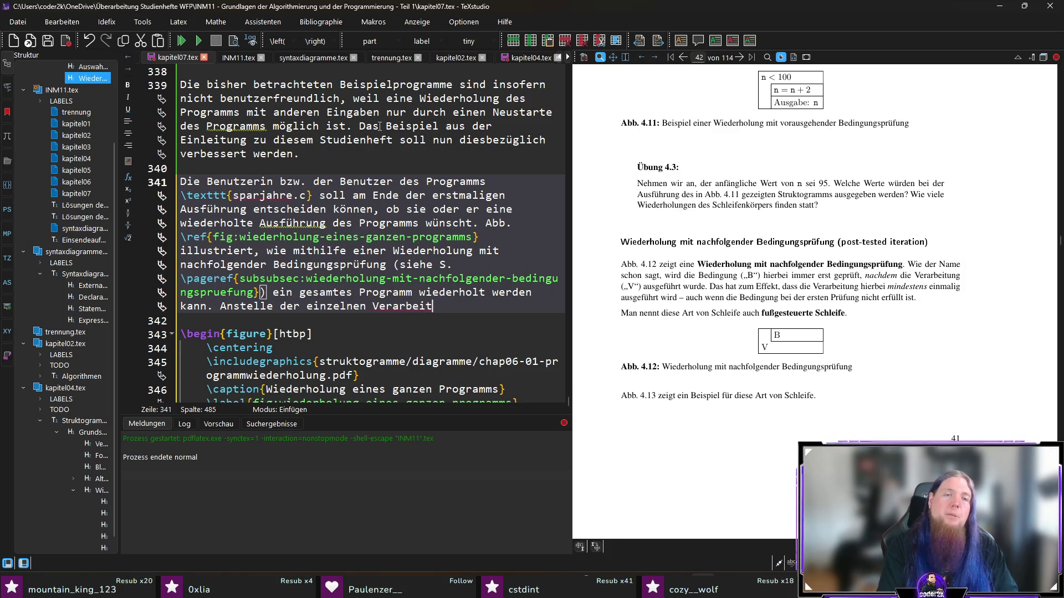
pyautogui.write('ungne des')
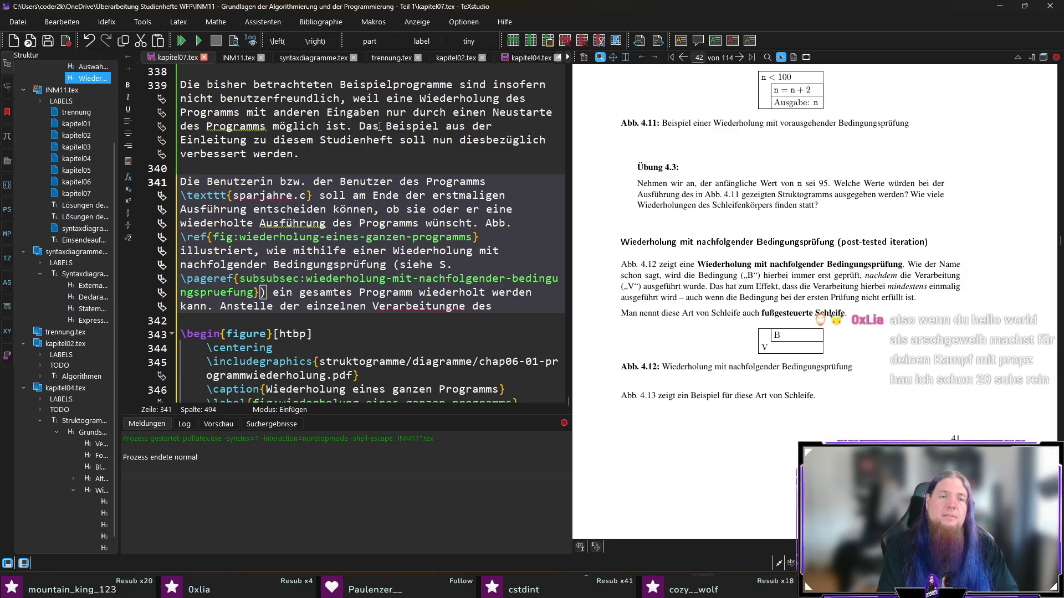
pyautogui.press('BackSpace')
pyautogui.press('BackSpace')
pyautogui.press('BackSpace')
pyautogui.press('BackSpace')
pyautogui.press('BackSpace')
pyautogui.press('BackSpace')
pyautogui.write('en des Pro')
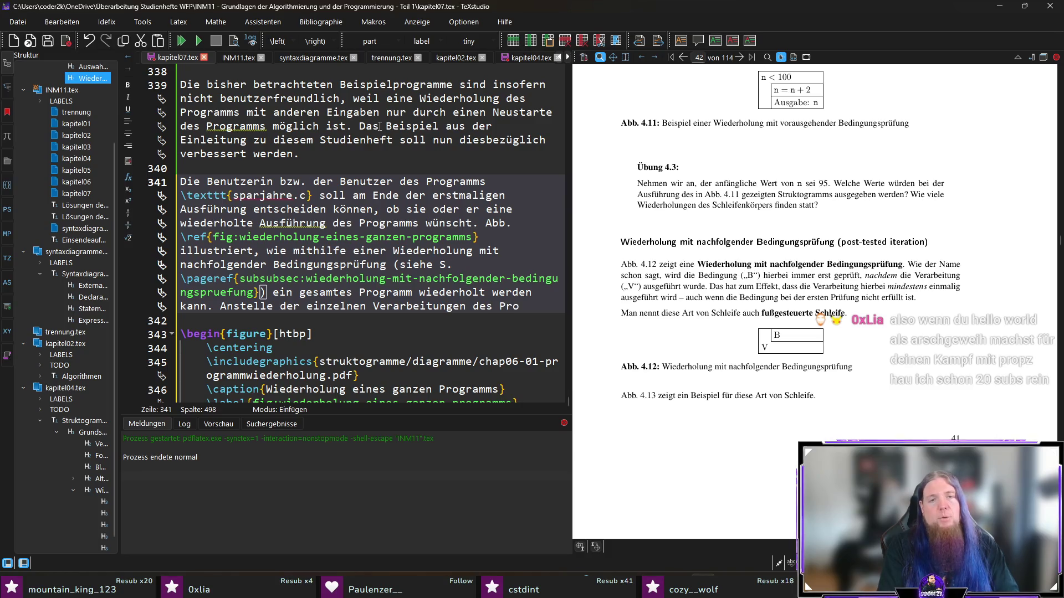
pyautogui.press('BackSpace')
pyautogui.press('BackSpace')
pyautogui.write('ms ist dort nur ')
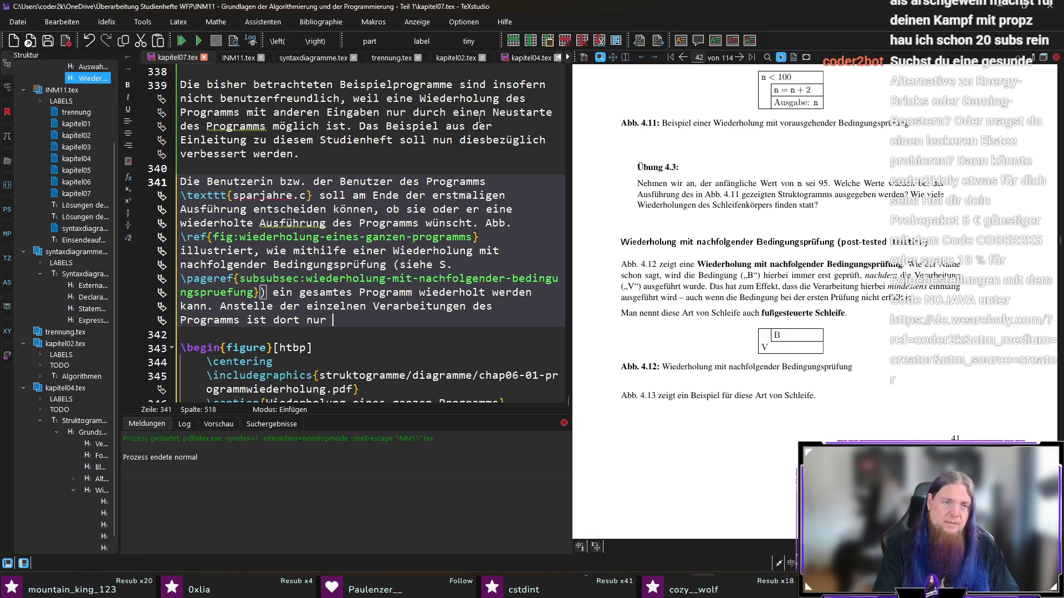
pyautogui.write('ein Platzhalter („')
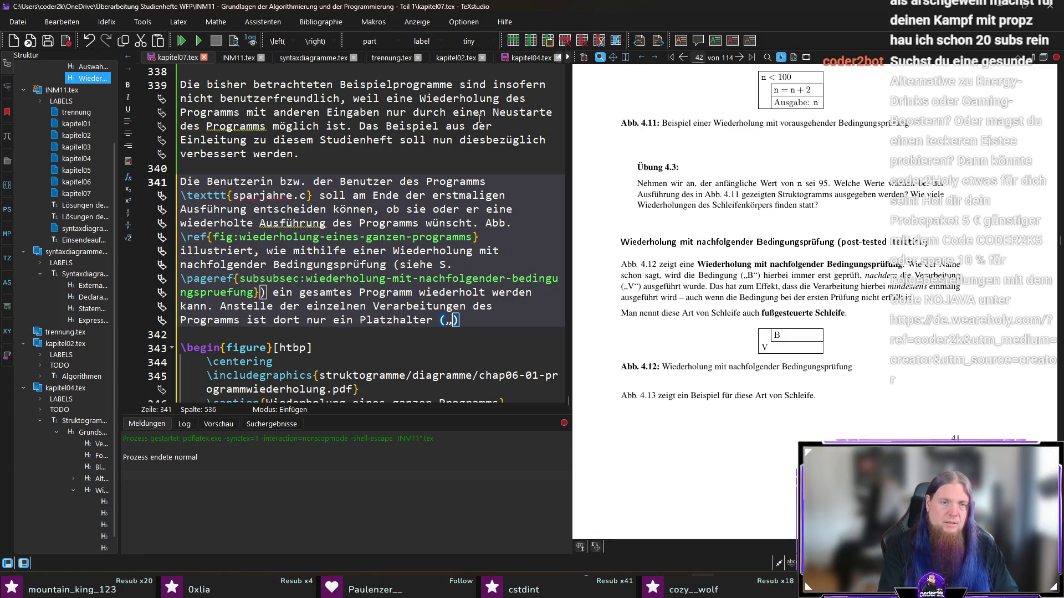
pyautogui.write('Progra')
pyautogui.write('"')
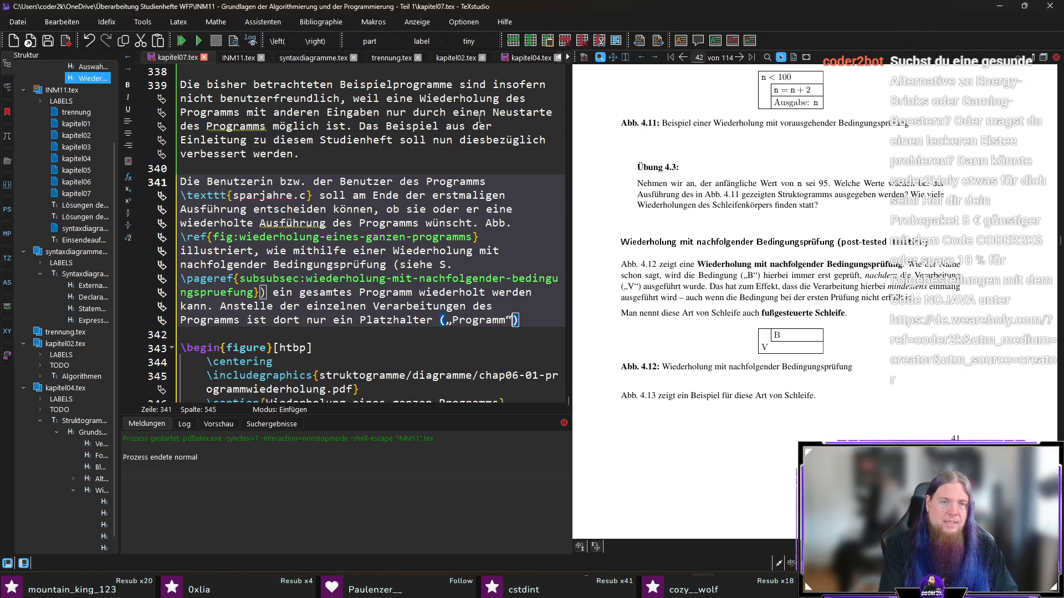
pyautogui.write('"`')
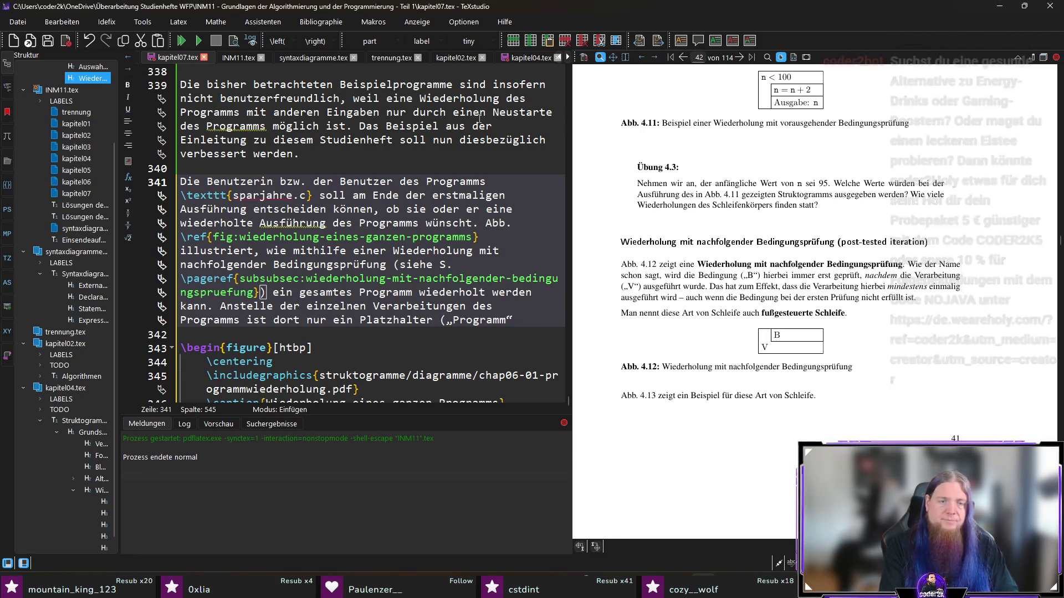
pyautogui.write(') vermerkt.')
# - Replace 'vermerkt' with 'dargestellt' at the sentence end and rebuild the PDF
pyautogui.press('Left')
pyautogui.press('Left')
pyautogui.hotkey('ctrl', 'shift', 'Left')
pyautogui.write('darges')
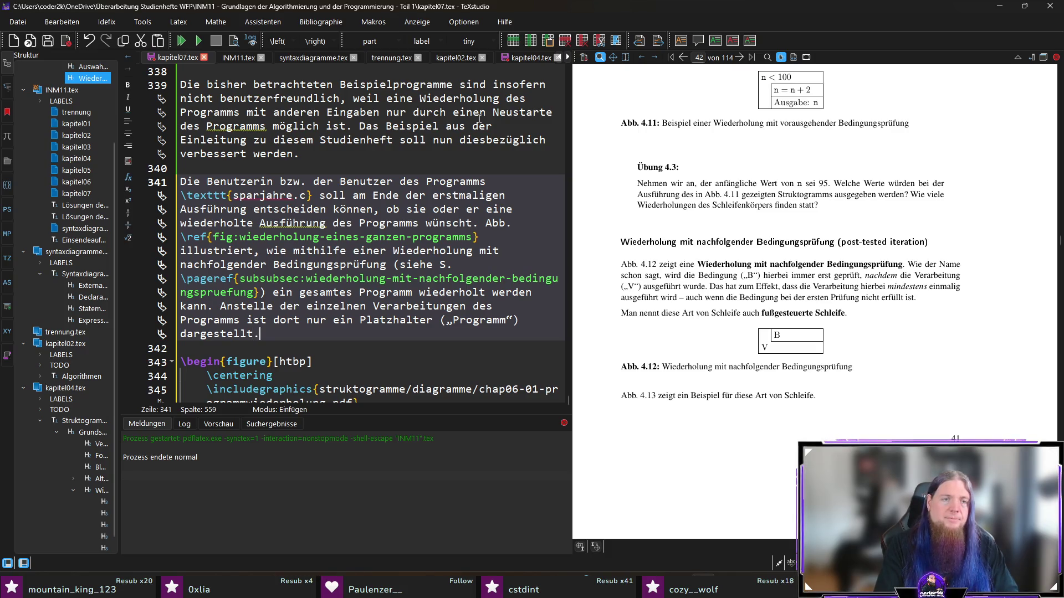
pyautogui.press('F5')
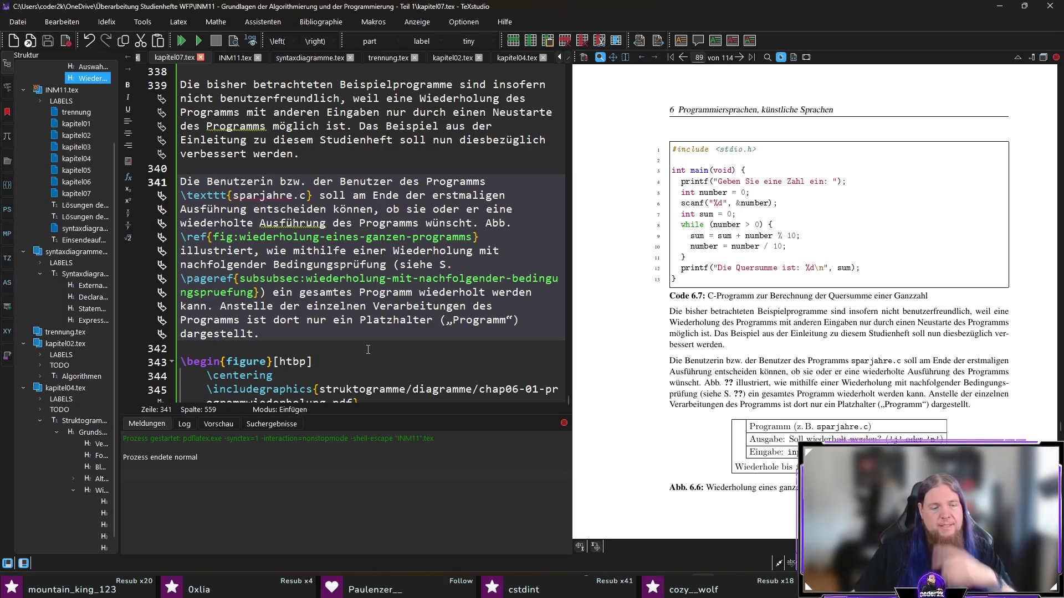
# - Recompile so the preview shows Abb. 6.6 and S. 41, then jump to 'sie oder er' in the source
pyautogui.press('F5')
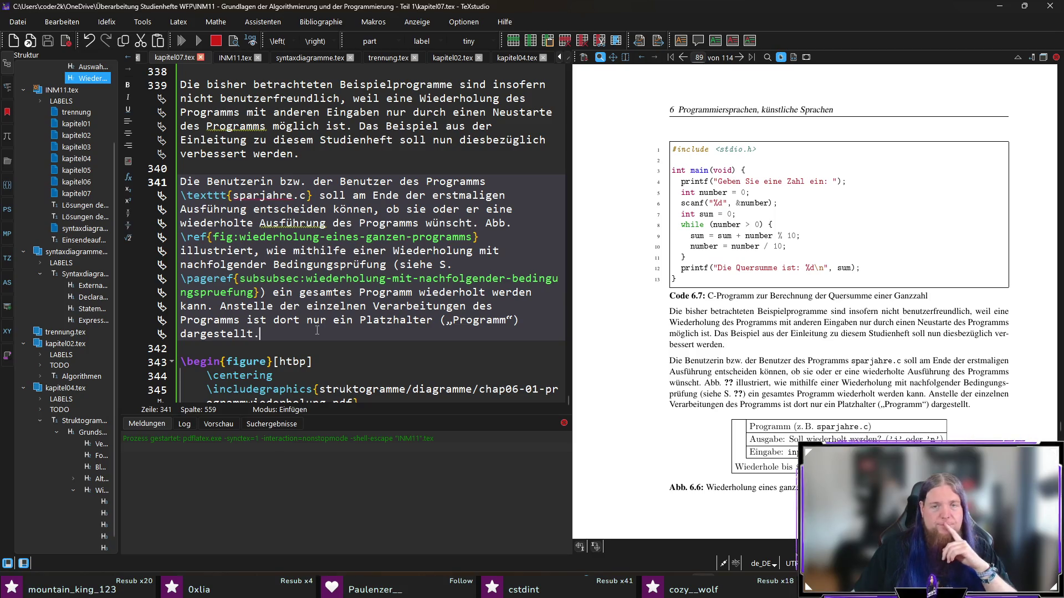
pyautogui.scroll(-1, 831, 303)
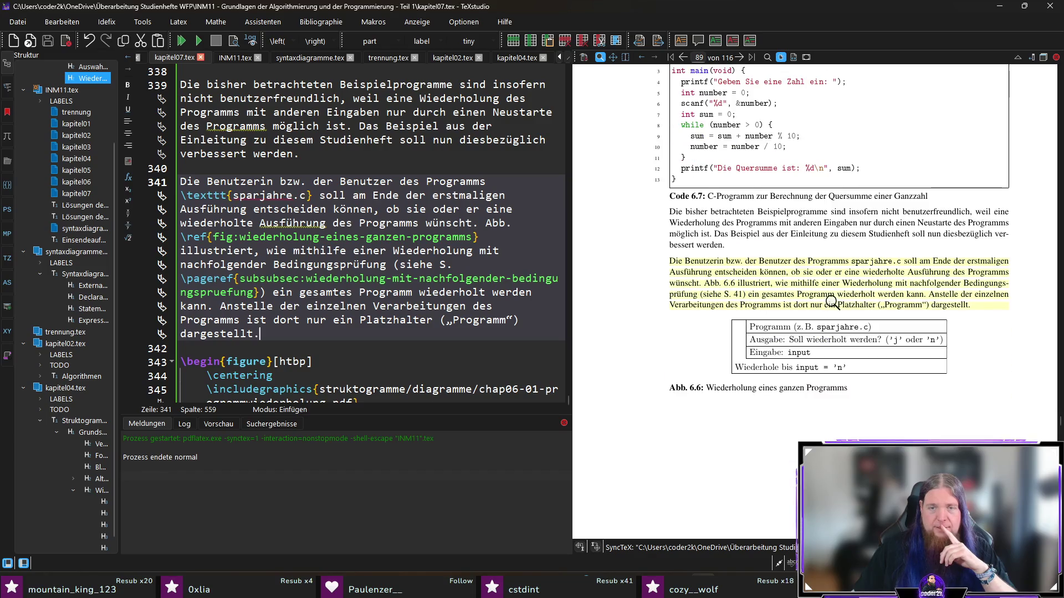
pyautogui.scroll(-1, 831, 307)
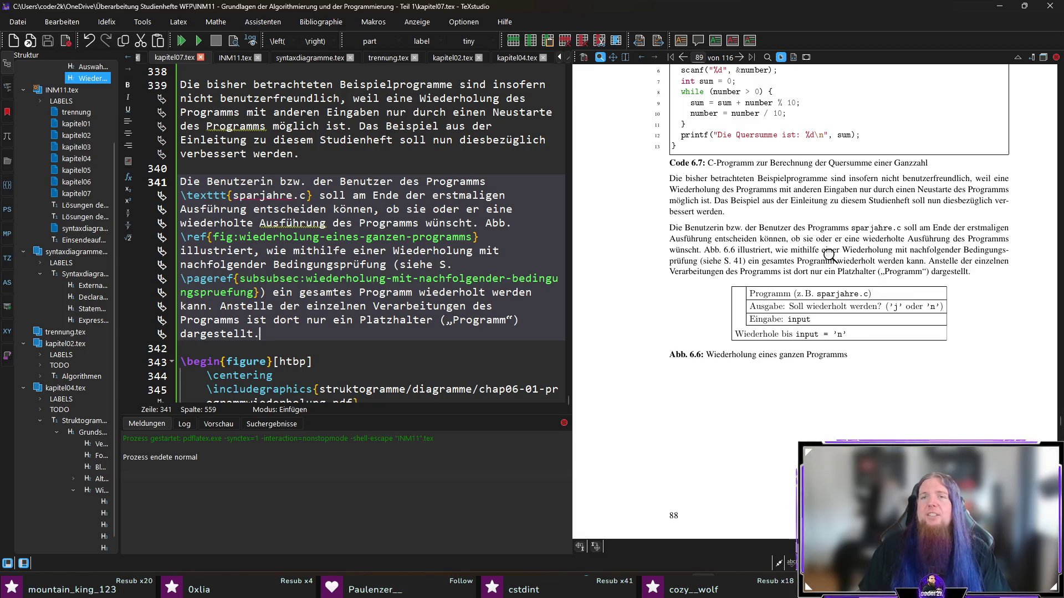
pyautogui.keyDown('ctrl'); pyautogui.click(805, 237); pyautogui.keyUp('ctrl')
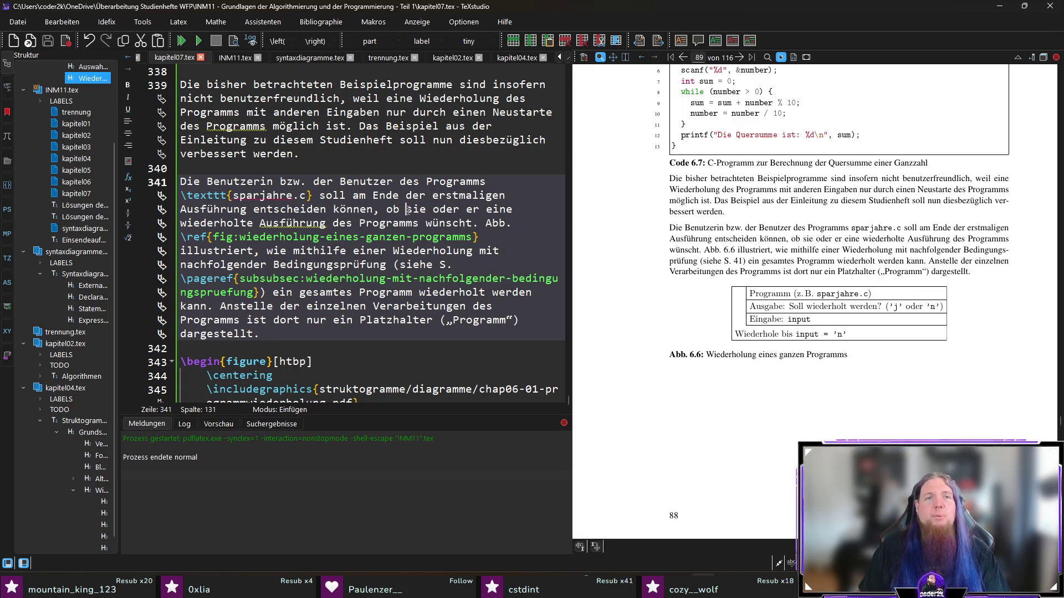
# - Reword the phrase to 'die Programmausführung wiederholt werden soll', check the figure in the preview, and switch to PyCharm
pyautogui.moveTo(409, 209); pyautogui.dragTo(470, 223)
pyautogui.press('BackSpace')
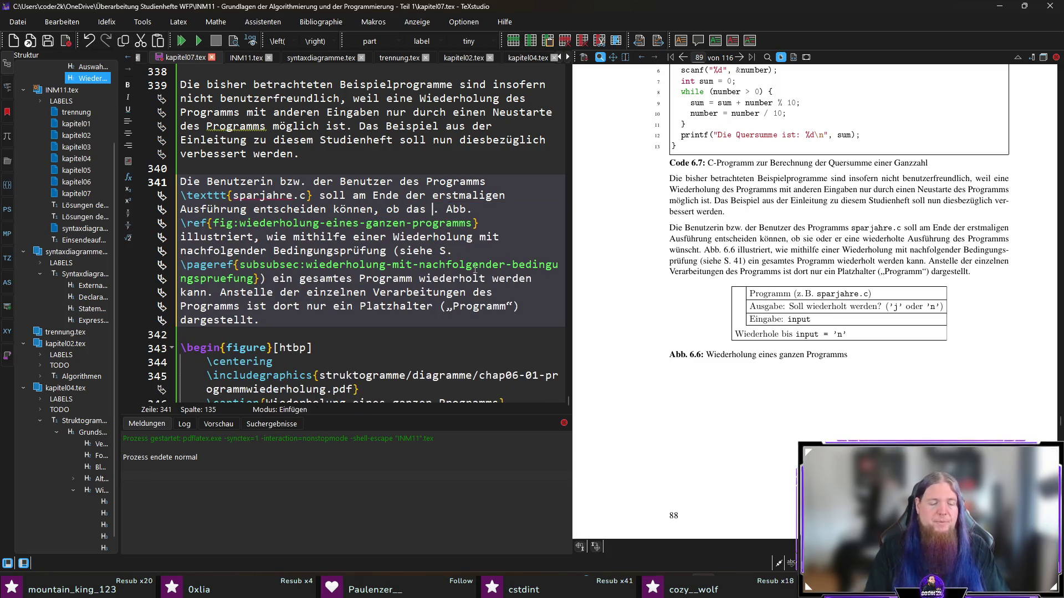
pyautogui.write('die Programmausführung wiederholt werden soll')
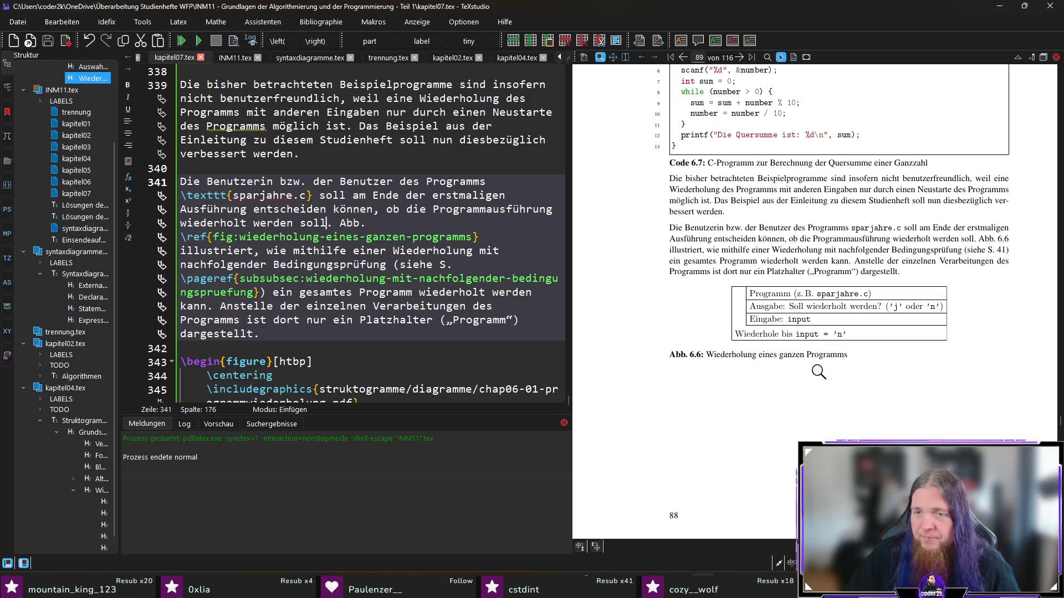
pyautogui.scroll(-1, 818, 371)
pyautogui.scroll(-1, 811, 354)
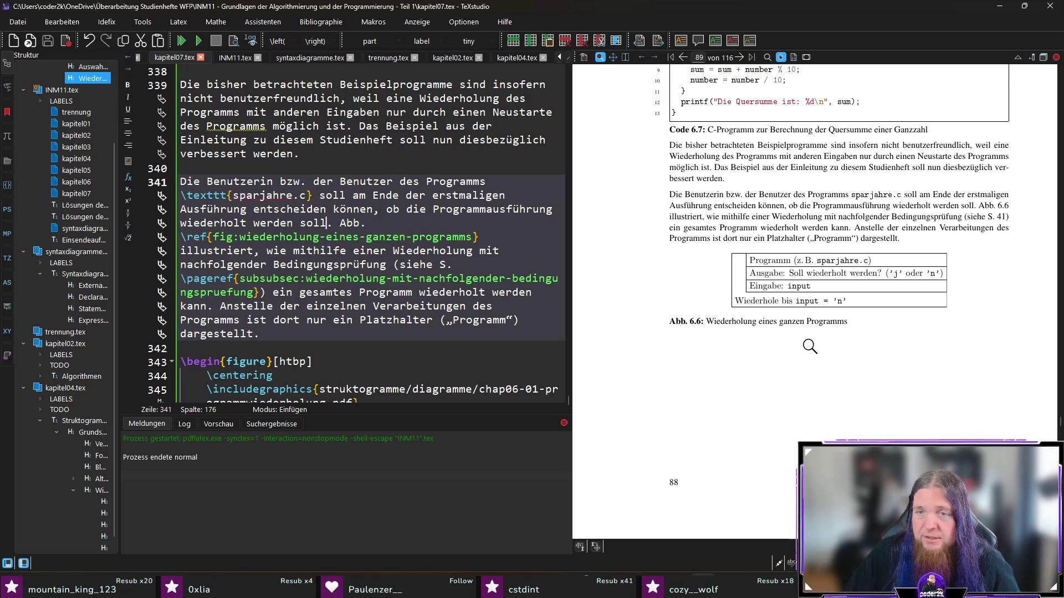
pyautogui.moveTo(819, 321); pyautogui.dragTo(873, 268)
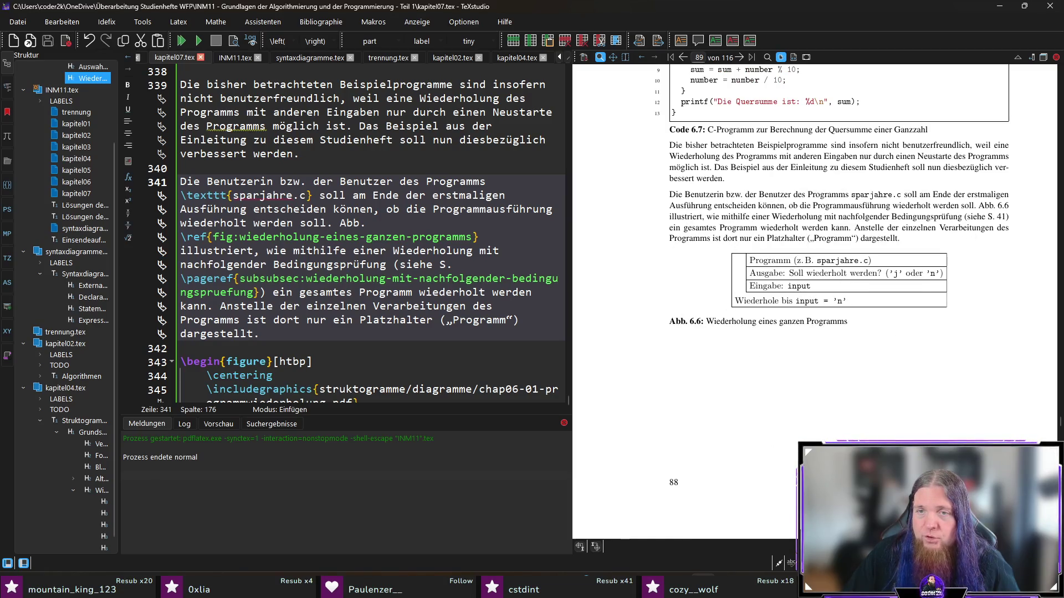
pyautogui.moveTo(765, 304); pyautogui.dragTo(744, 281)
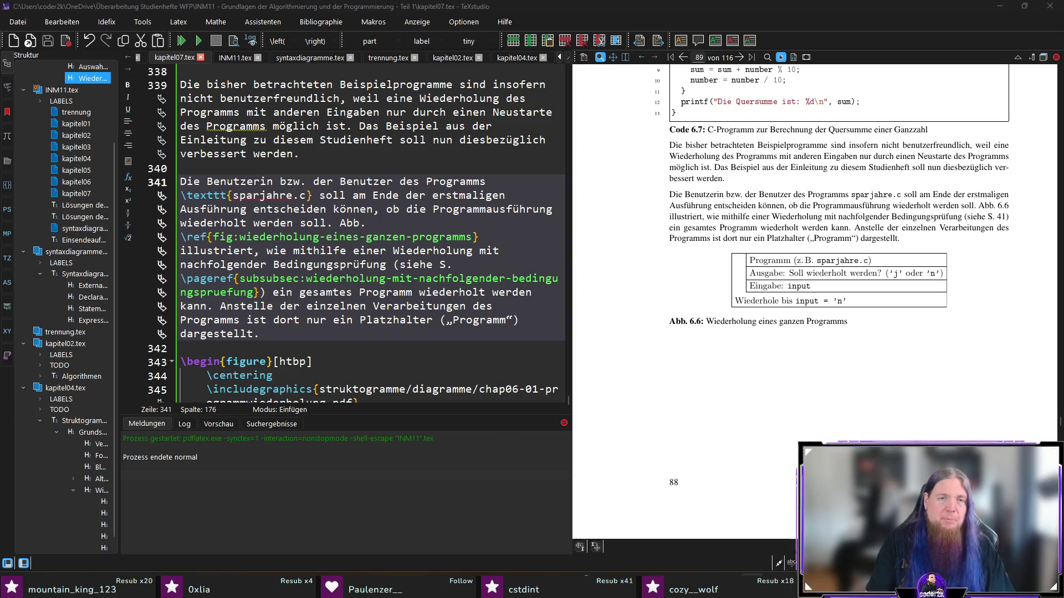
pyautogui.hotkey('alt', 'Tab')
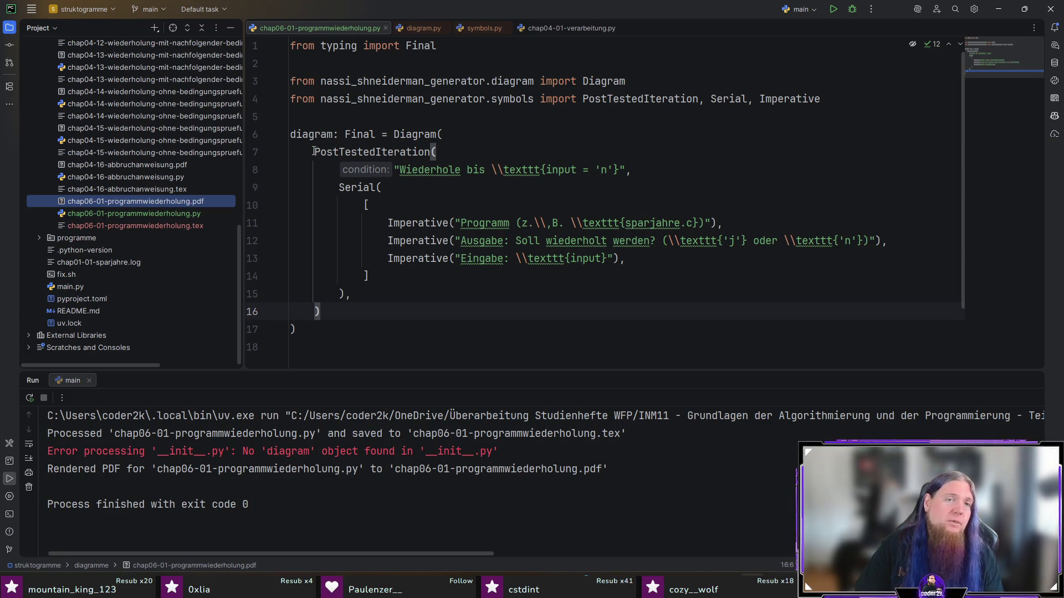
pyautogui.hotkey('ctrl', 'w')
pyautogui.hotkey('ctrl', 'w')
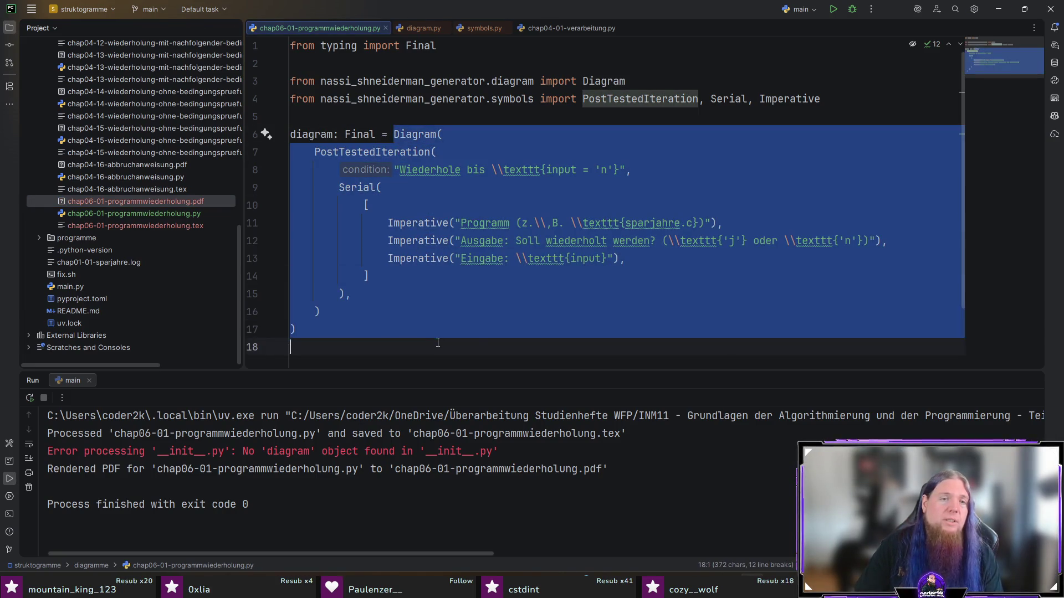
pyautogui.click(481, 348)
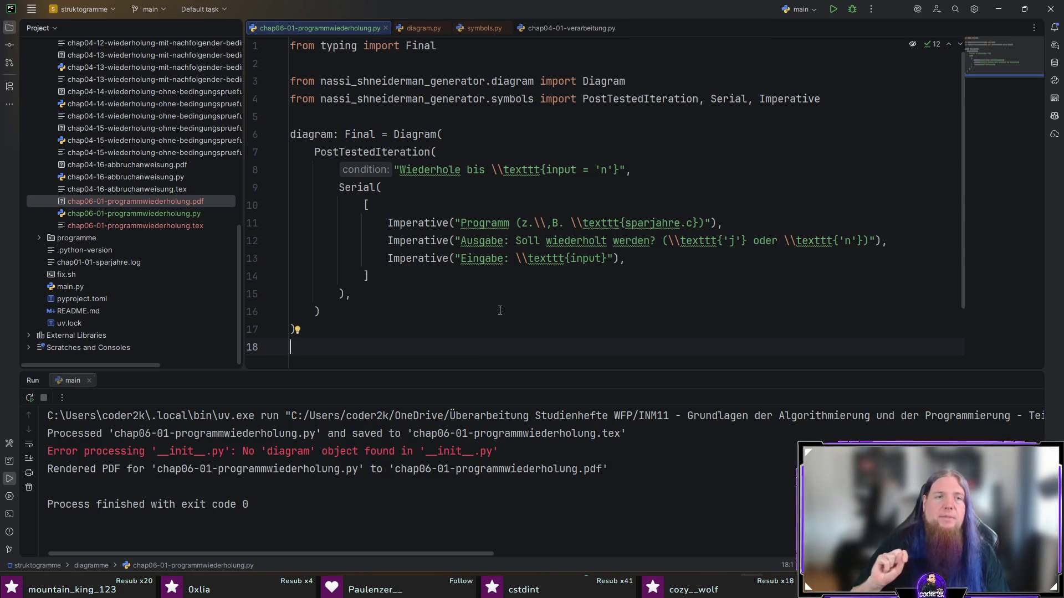
pyautogui.click(39, 238)
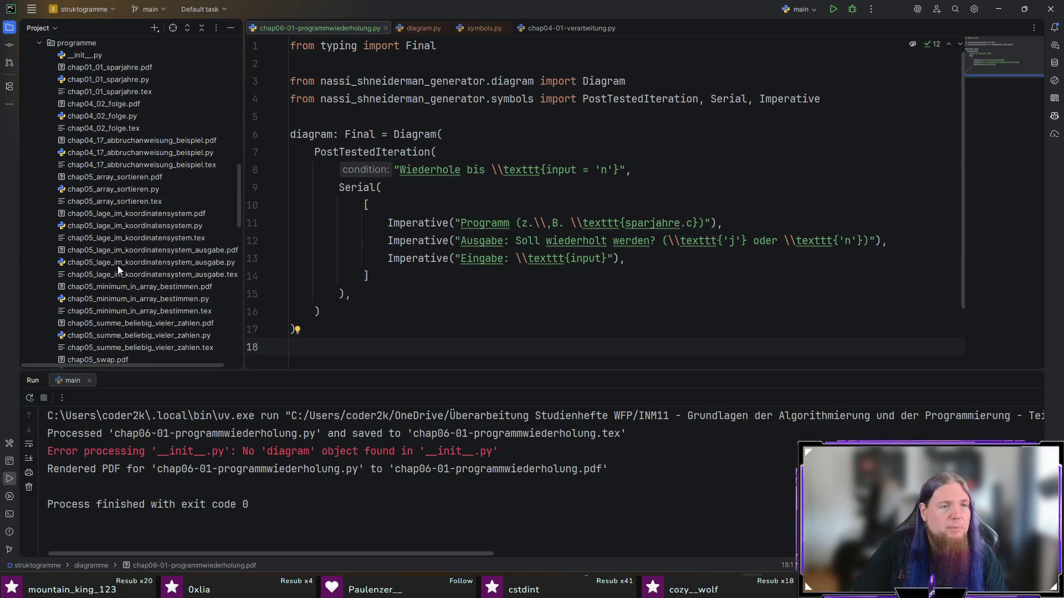
pyautogui.doubleClick(151, 300)
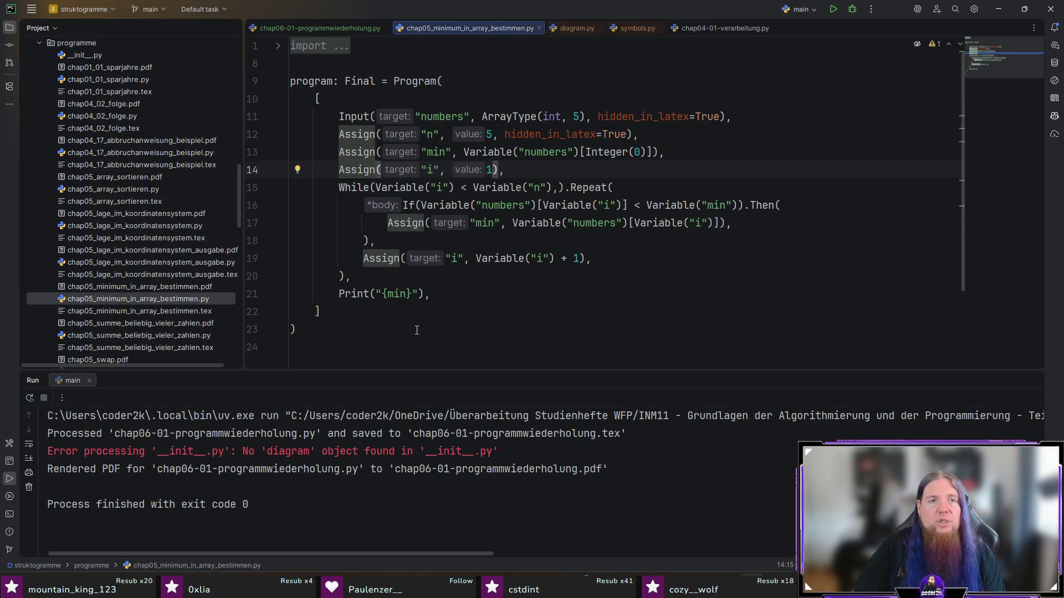
pyautogui.moveTo(364, 326); pyautogui.dragTo(393, 80)
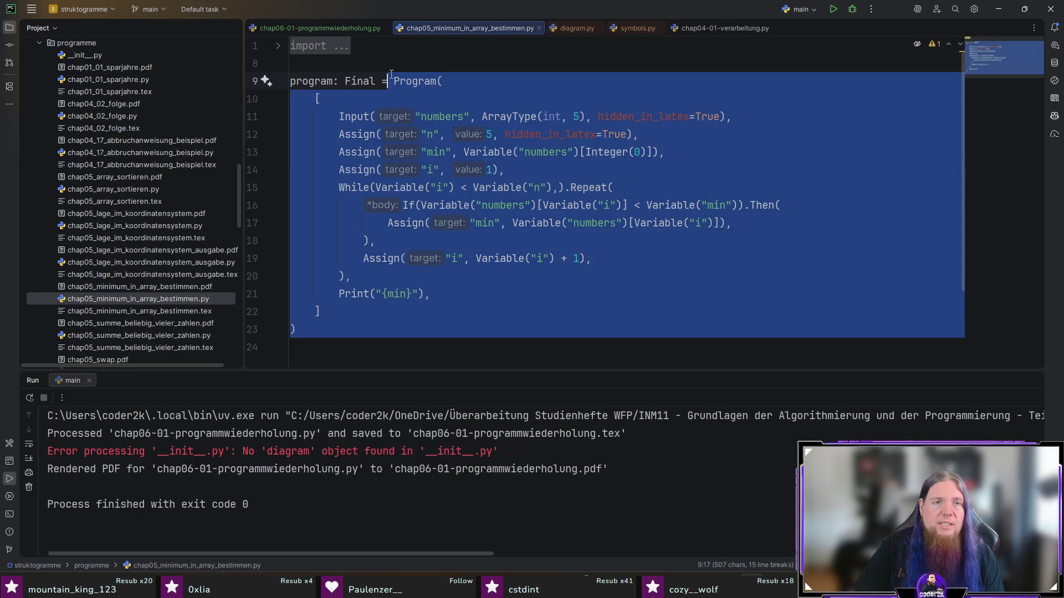
pyautogui.click(453, 84)
pyautogui.moveTo(395, 78); pyautogui.dragTo(475, 339)
pyautogui.click(475, 339)
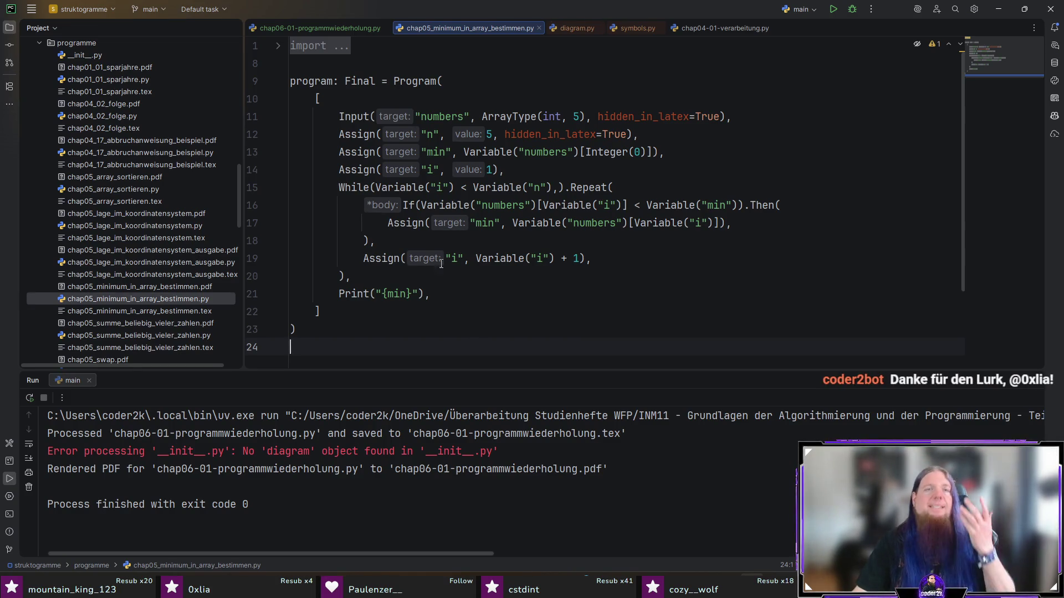
pyautogui.middleClick(457, 31)
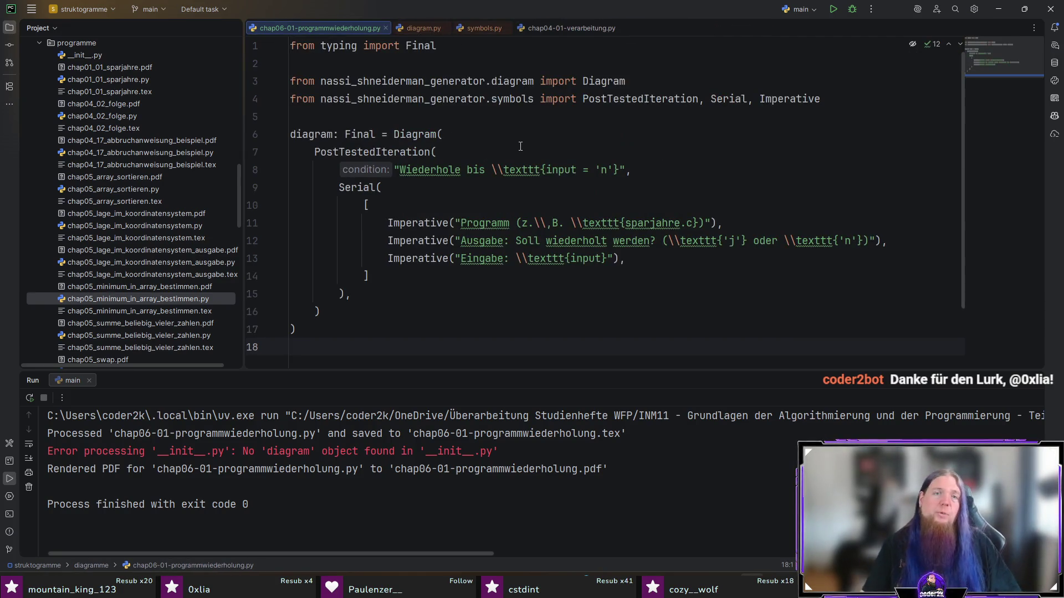
# - Switch back to TeXstudio's kapitel07.tex and move to the line after the \end{figure} block
pyautogui.hotkey('alt', 'Tab')
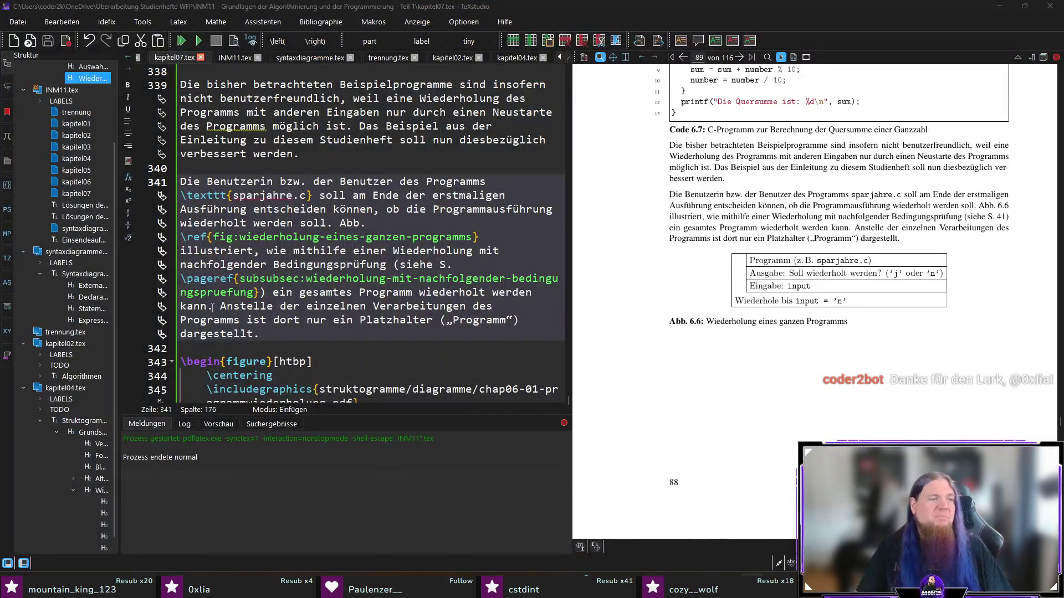
pyautogui.press('Down')
pyautogui.scroll(-2, 358, 311)
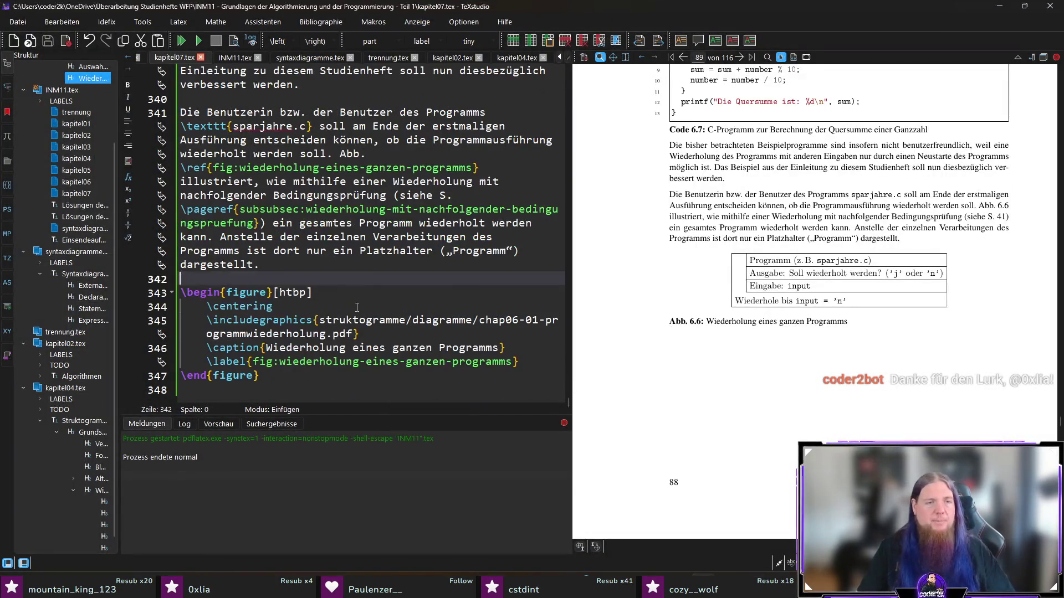
pyautogui.click(342, 388)
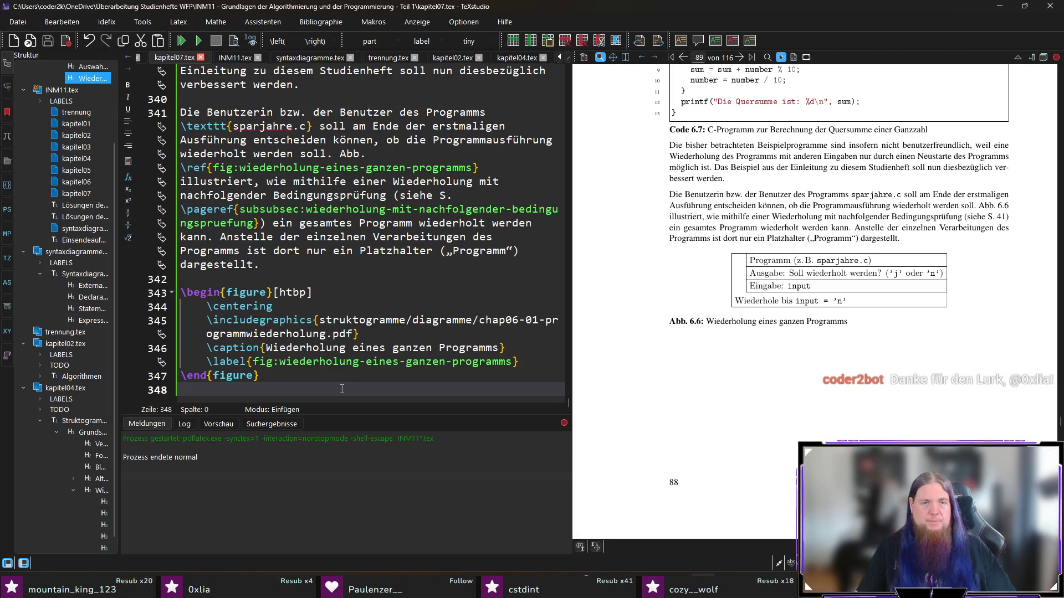